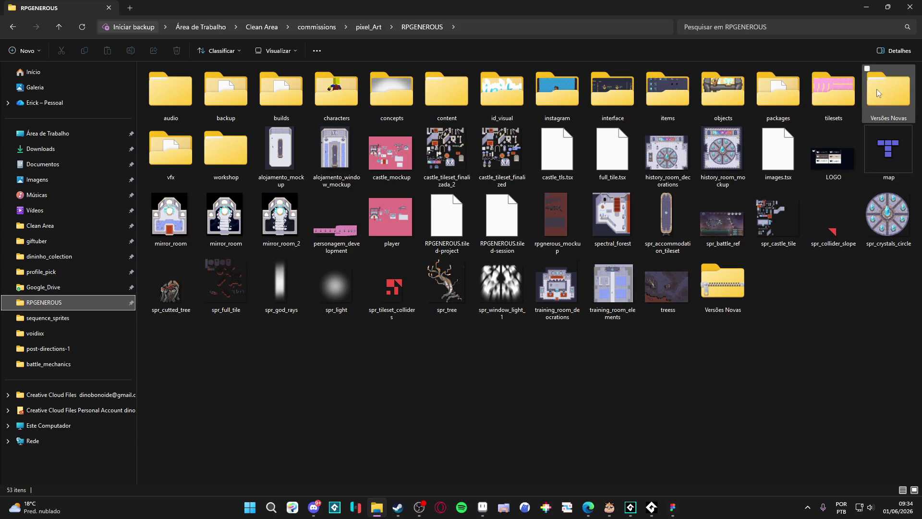
- Open scenery_indolence.aseprite from the tilesets > indolencia folder in Aseprite
double_click(833, 93)
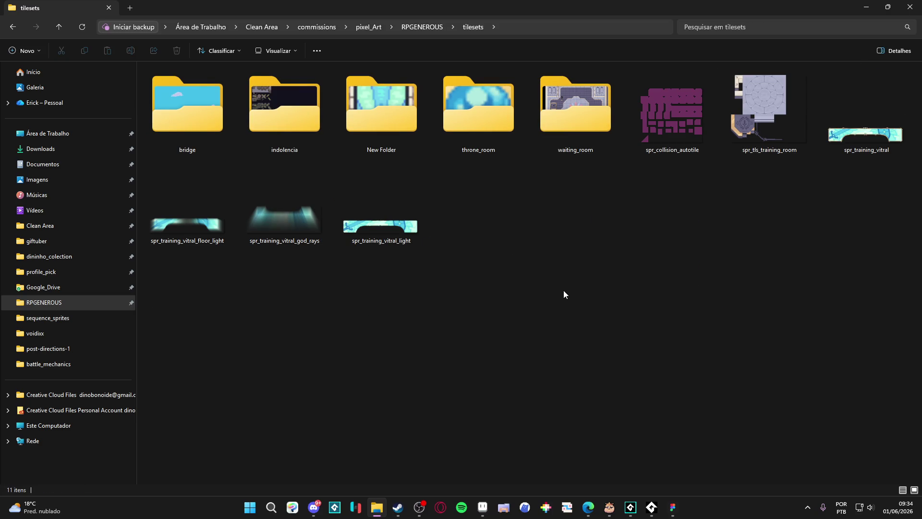
double_click(291, 120)
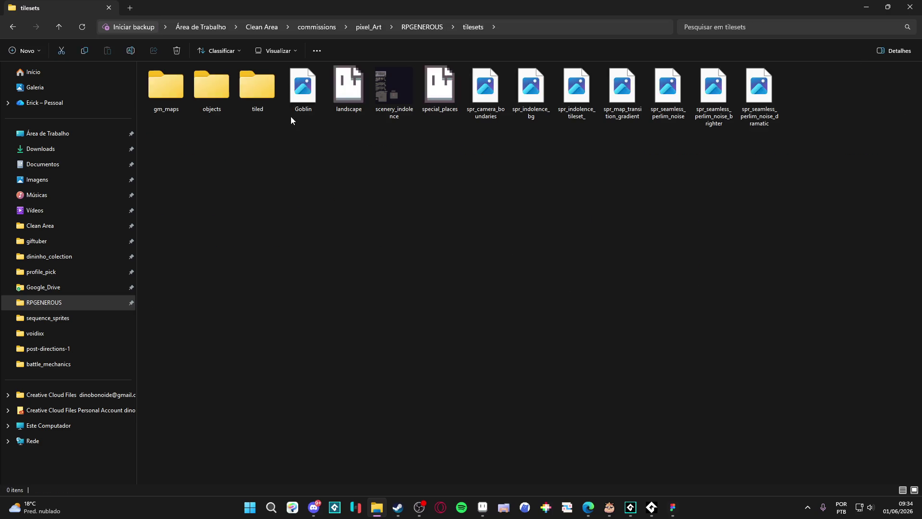
double_click(393, 88)
scroll(514, 319, up, 1)
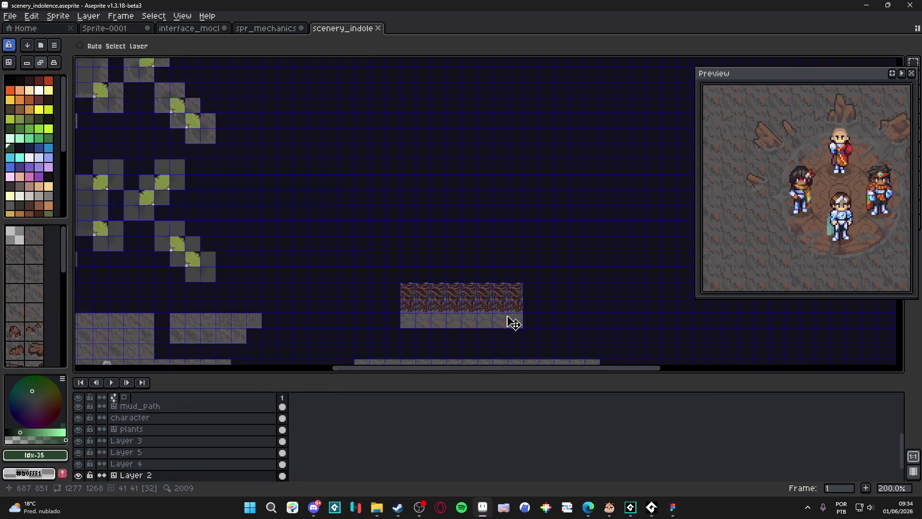
drag(514, 319, 399, 177)
scroll(344, 165, up, 1)
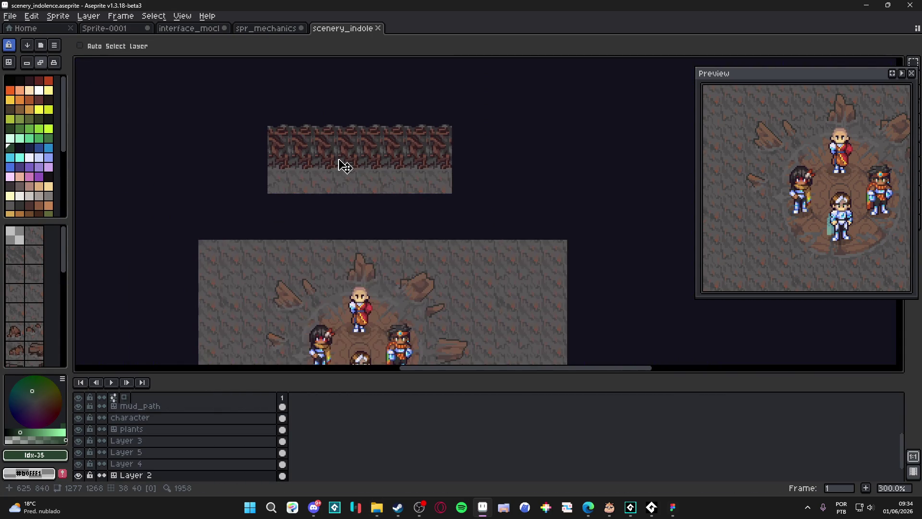
scroll(371, 159, up, 1)
scroll(352, 162, down, 1)
drag(352, 162, 393, 144)
scroll(407, 161, down, 1)
scroll(407, 159, up, 1)
scroll(411, 168, down, 1)
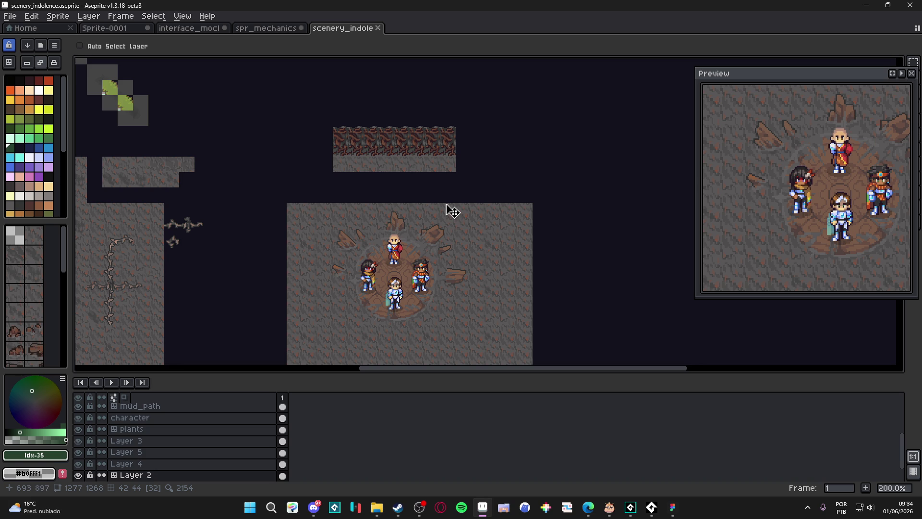
drag(393, 157, 409, 160)
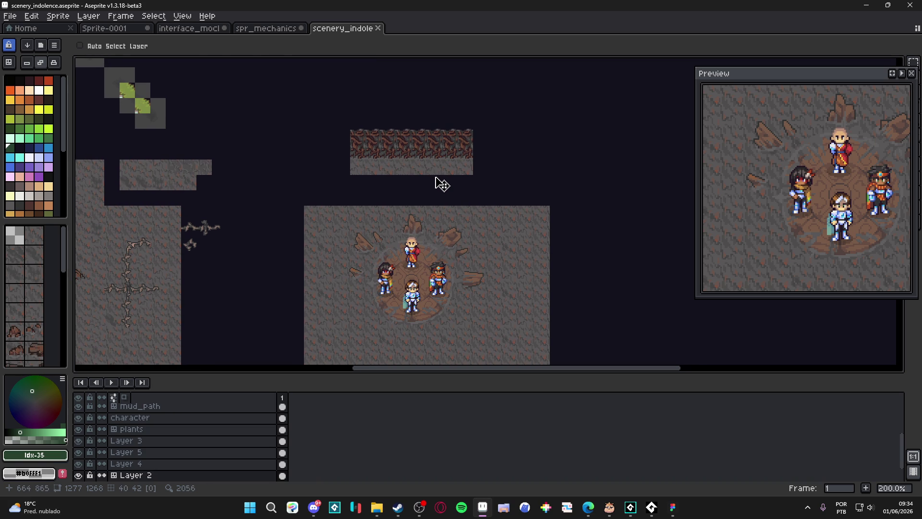
scroll(438, 185, down, 1)
scroll(438, 185, up, 1)
scroll(438, 186, down, 1)
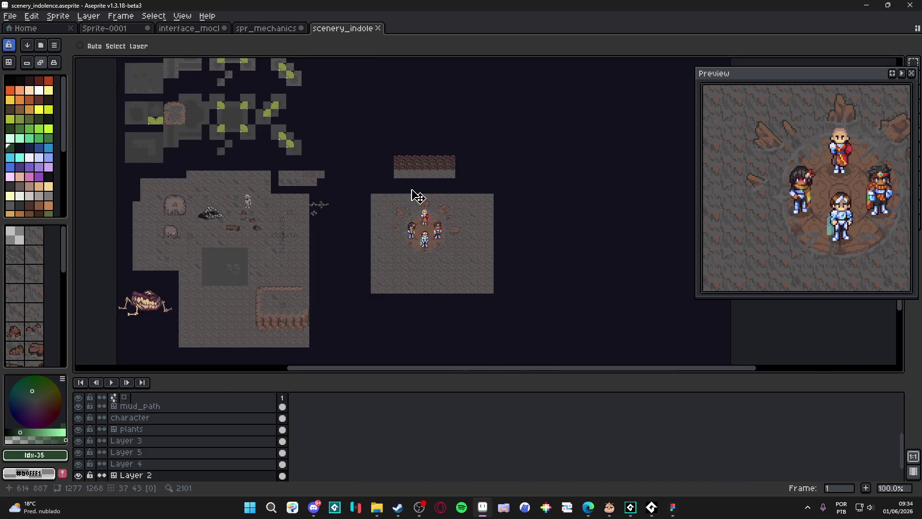
scroll(394, 175, up, 3)
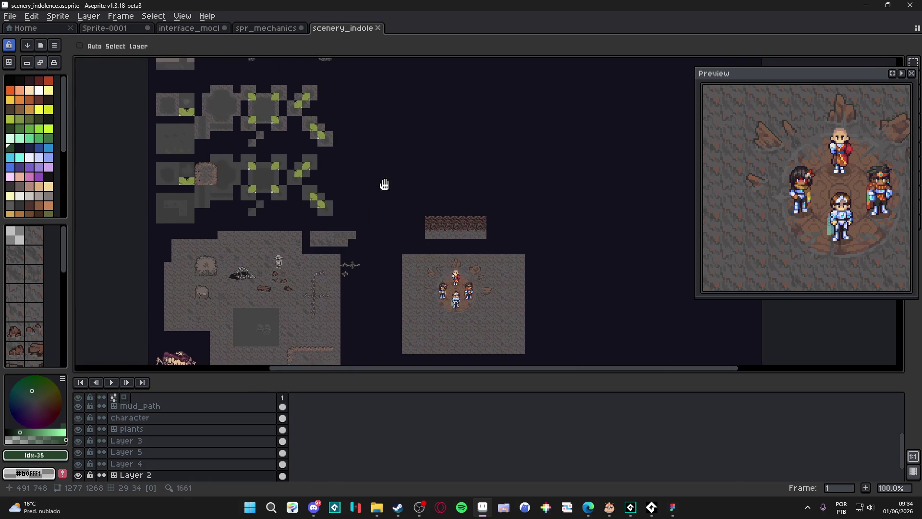
scroll(365, 198, up, 1)
scroll(394, 208, down, 1)
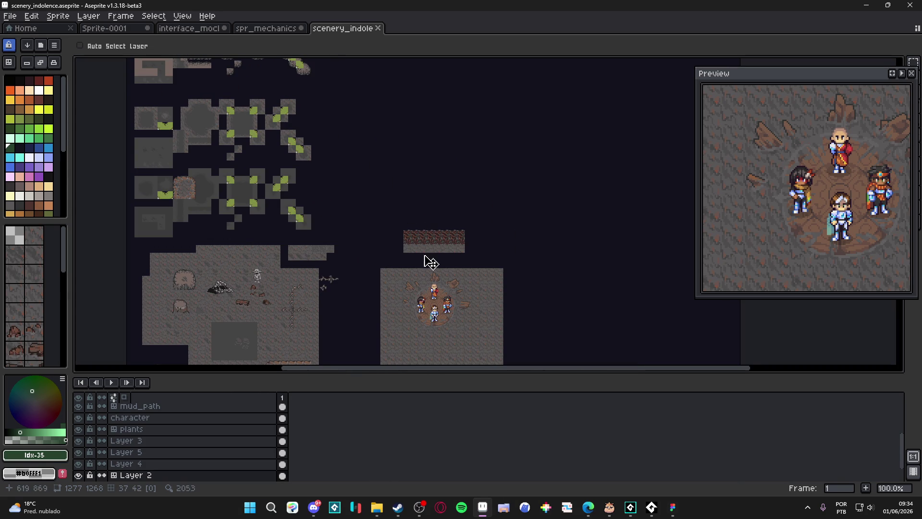
scroll(422, 250, up, 1)
scroll(454, 231, down, 1)
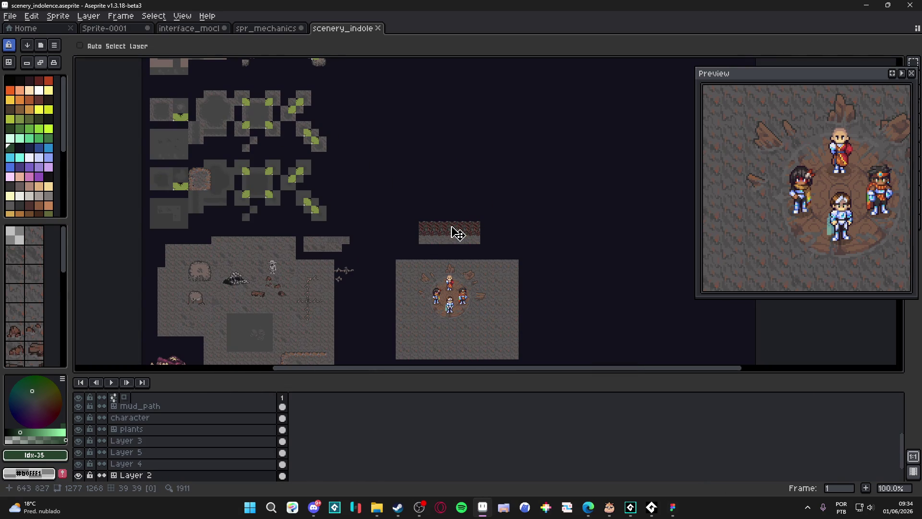
scroll(457, 234, up, 3)
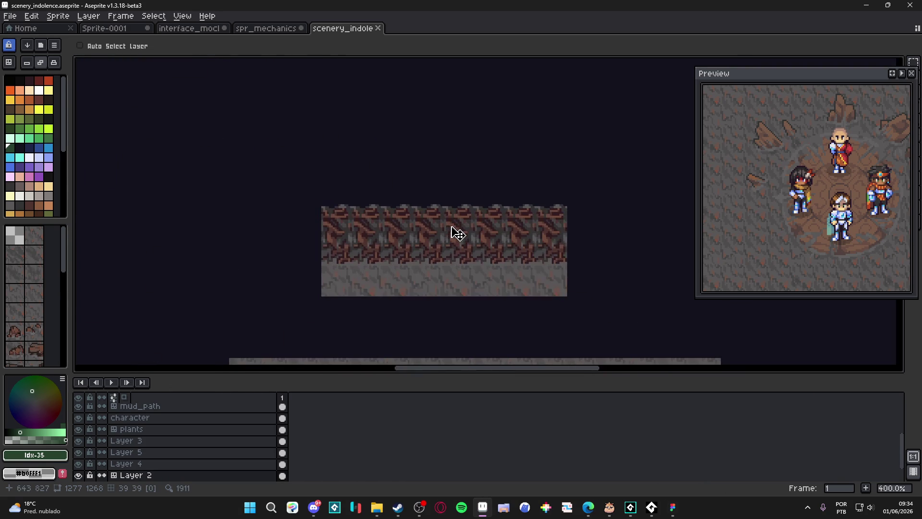
scroll(459, 207, down, 1)
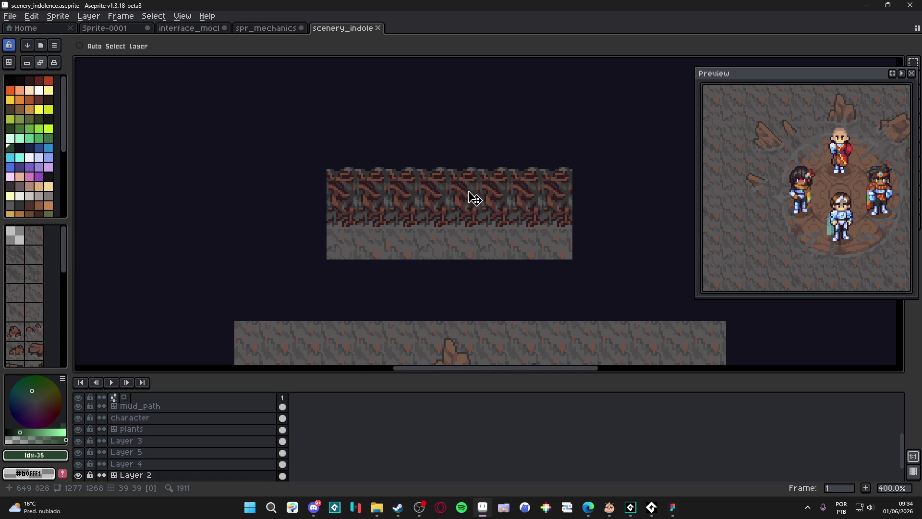
scroll(473, 197, down, 1)
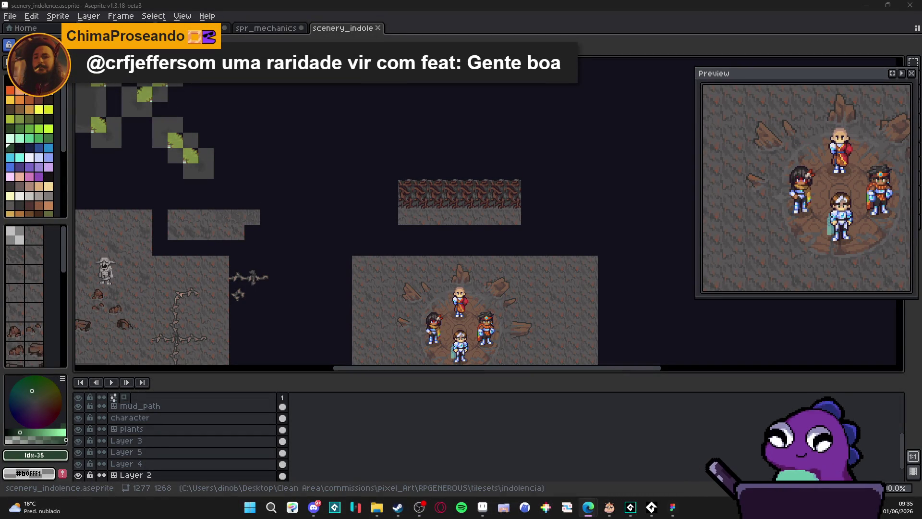
- Pan and zoom around the cave map, then switch to the Edge YouTube Studio live chat
drag(427, 242, 393, 234)
scroll(397, 188, up, 1)
mouse_move(397, 187)
mouse_down()
mouse_move(391, 197)
mouse_move(415, 204)
mouse_move(496, 172)
mouse_move(446, 140)
mouse_move(463, 195)
mouse_move(434, 199)
mouse_up()
scroll(518, 177, down, 1)
scroll(525, 186, down, 1)
scroll(533, 192, up, 1)
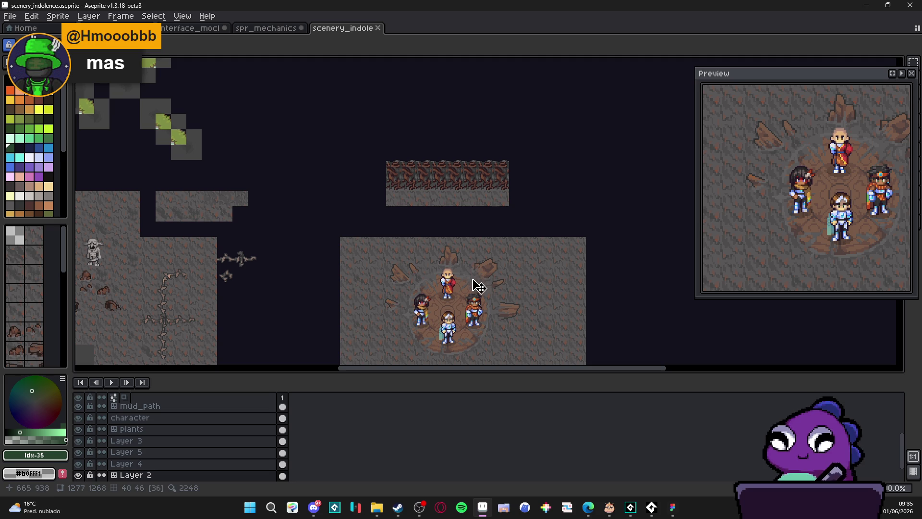
key(alt+Tab)
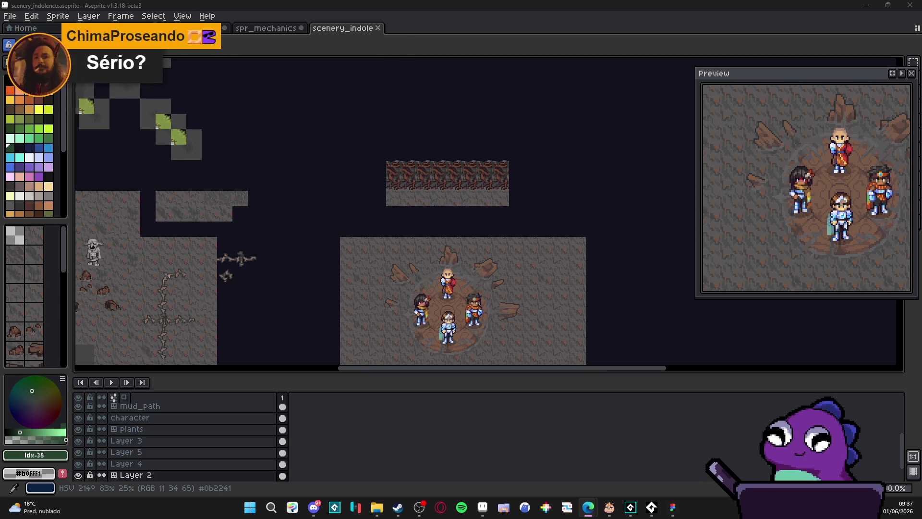
key(alt+Tab)
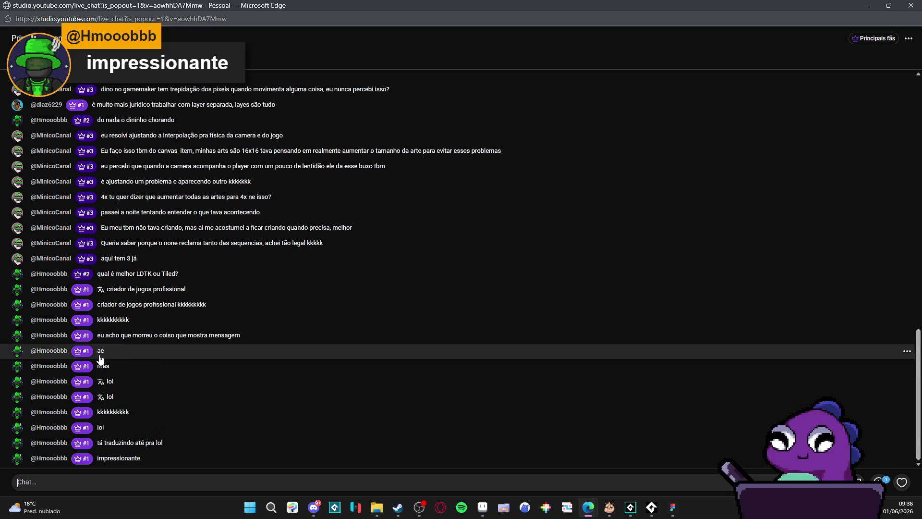
- Restore the Edge live chat window and minimize it so Aseprite's canvas shows again
double_click(436, 5)
click(644, 31)
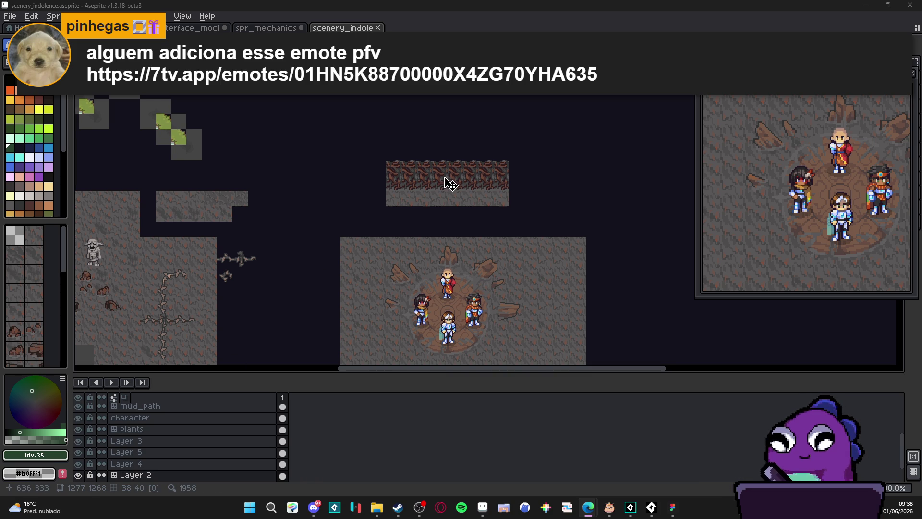
- Center the view on the upper cliff strip, select the simple_clif layer and show the tile grid
drag(446, 181, 436, 193)
scroll(437, 194, up, 3)
click(430, 193)
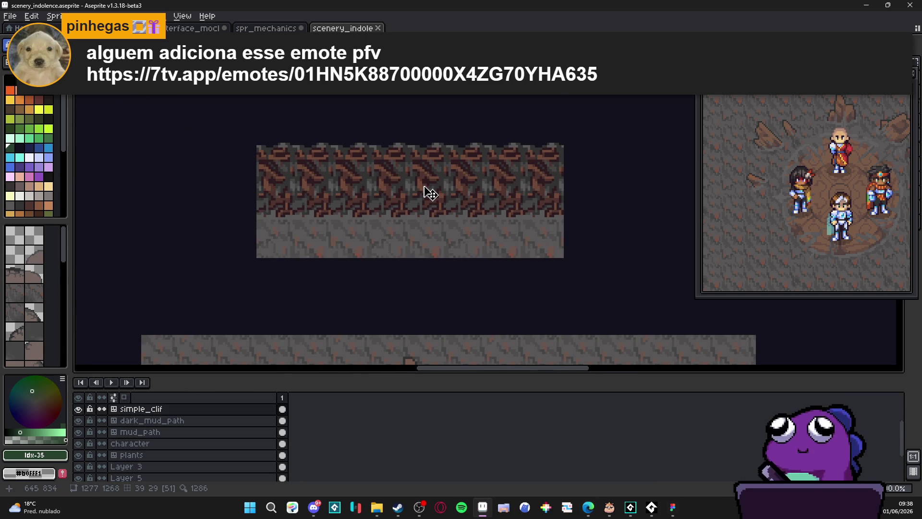
key(ctrl+apostrophe)
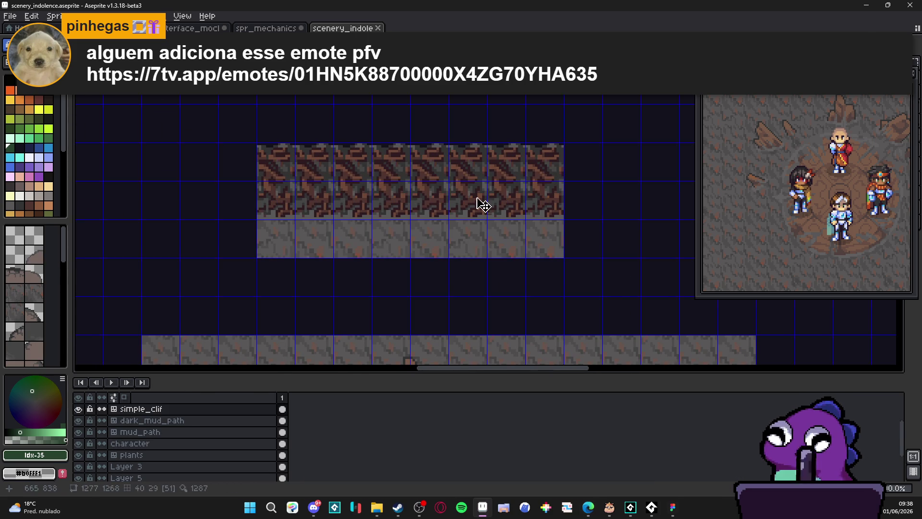
scroll(421, 185, up, 1)
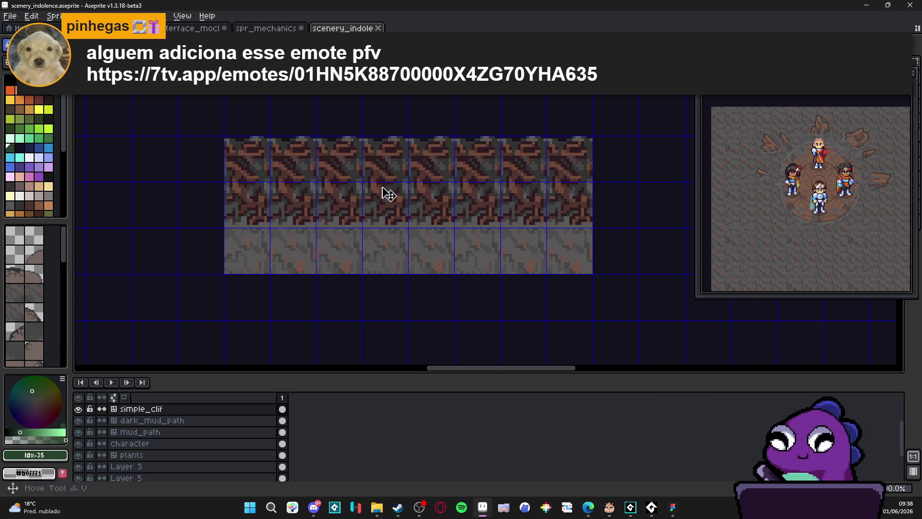
scroll(379, 192, down, 2)
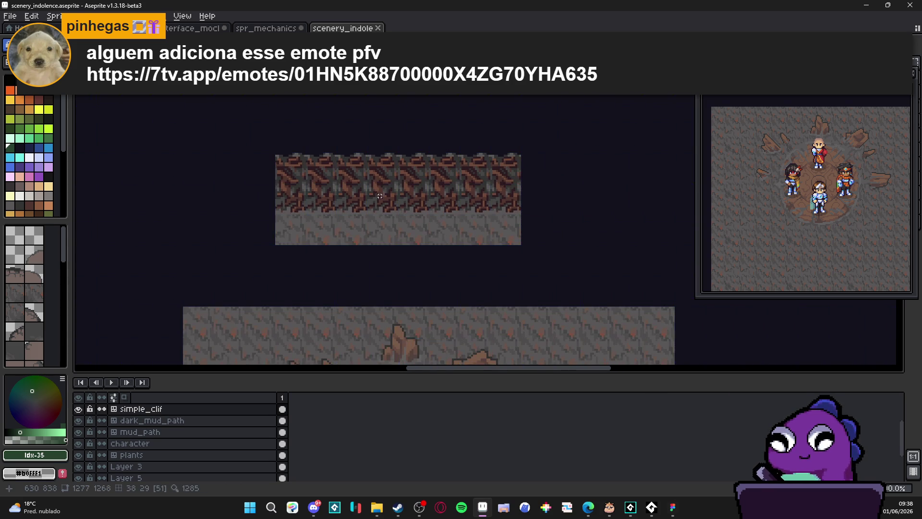
scroll(380, 192, down, 1)
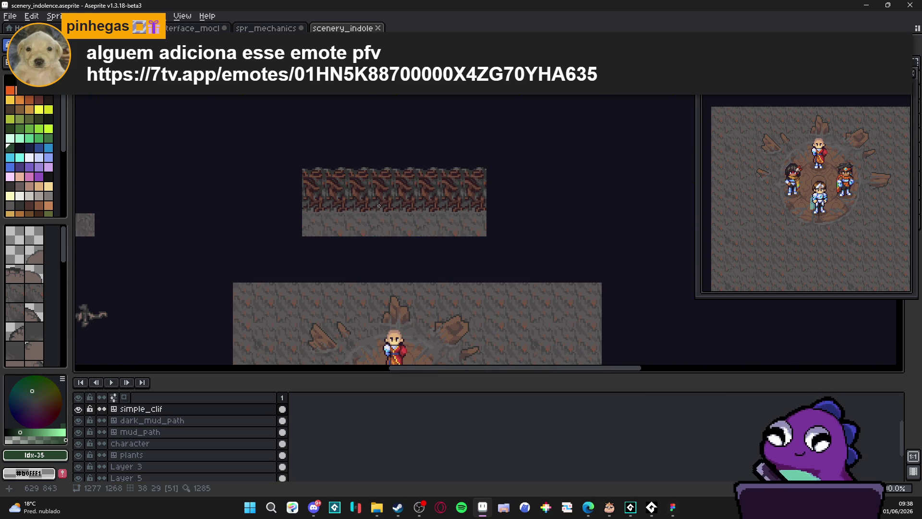
key(ctrl+apostrophe)
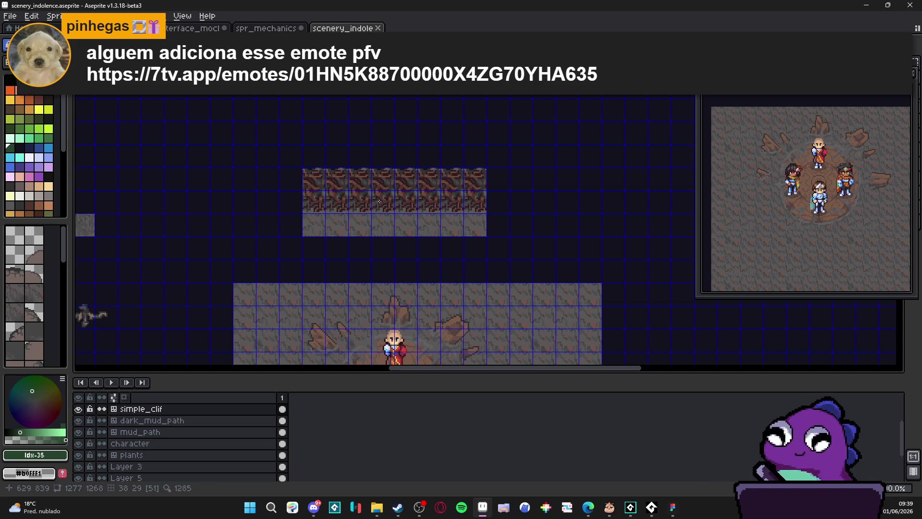
- Switch to the Pencil with dark grey #323232 as the paint colour
key(b)
scroll(382, 191, up, 5)
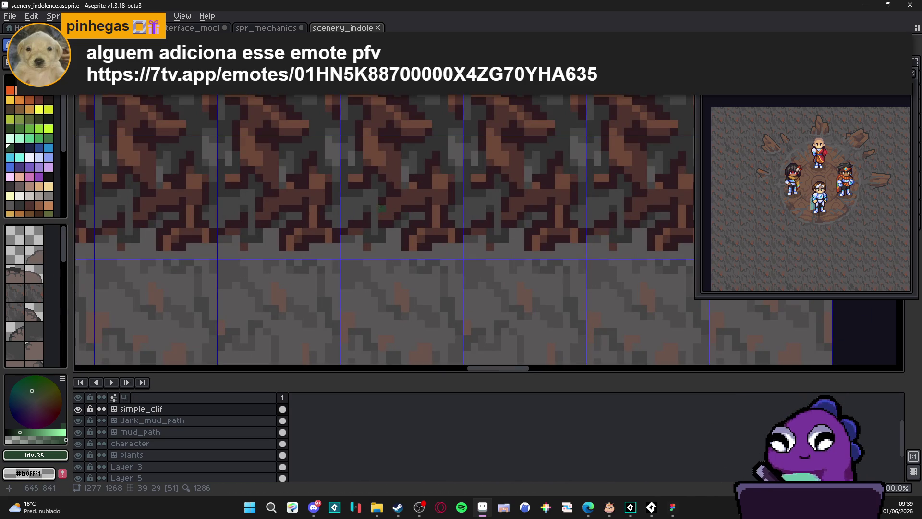
alt+click(383, 190)
mouse_move(377, 201)
mouse_down()
mouse_move(423, 235)
mouse_move(410, 245)
mouse_move(444, 221)
mouse_move(423, 165)
mouse_move(364, 137)
mouse_move(377, 192)
mouse_move(380, 141)
mouse_move(399, 115)
mouse_move(449, 211)
mouse_move(340, 163)
mouse_up()
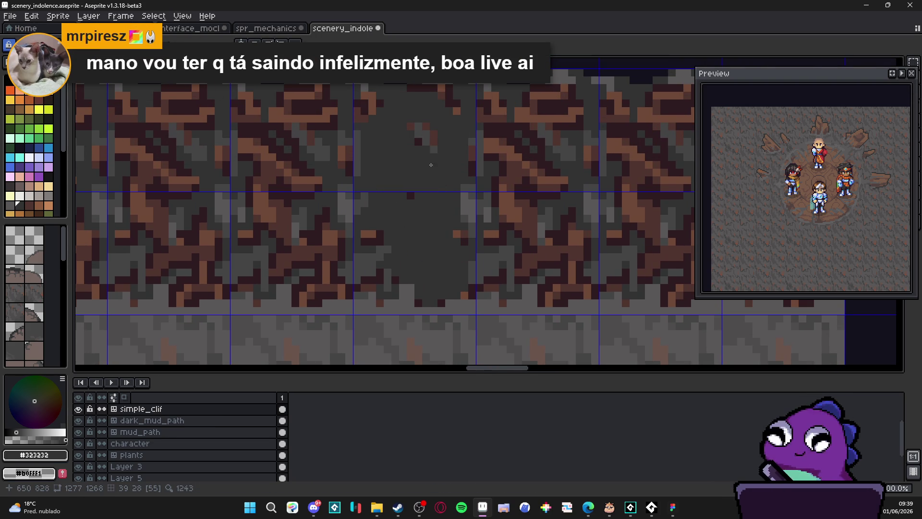
scroll(430, 170, up, 2)
drag(417, 127, 437, 139)
click(399, 221)
drag(338, 277, 355, 290)
scroll(430, 287, down, 2)
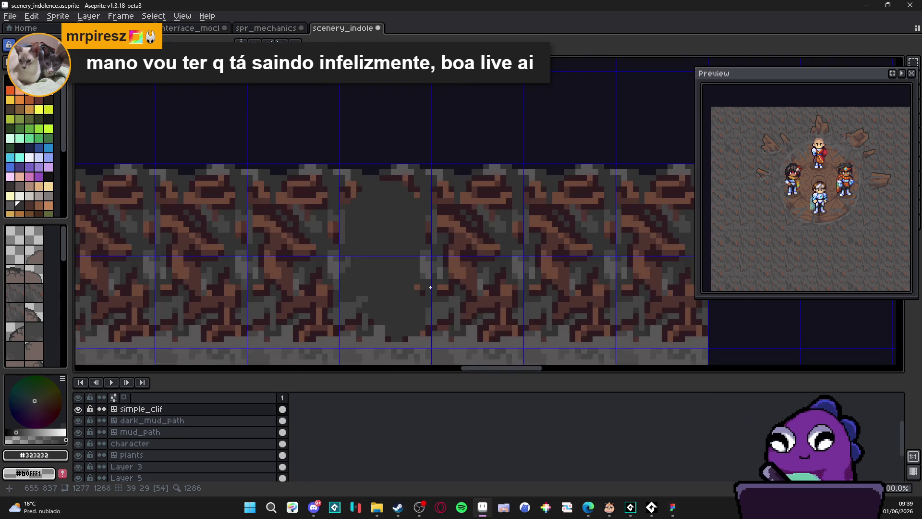
scroll(430, 286, up, 1)
drag(430, 286, 441, 223)
mouse_move(377, 252)
mouse_down()
mouse_move(408, 259)
mouse_move(370, 261)
mouse_move(397, 243)
mouse_move(404, 280)
mouse_up()
click(354, 281)
mouse_move(445, 144)
mouse_down()
mouse_move(454, 132)
mouse_move(418, 124)
mouse_up()
scroll(423, 179, down, 3)
scroll(423, 223, up, 3)
mouse_move(423, 223)
mouse_down()
mouse_move(418, 206)
mouse_move(440, 206)
mouse_up()
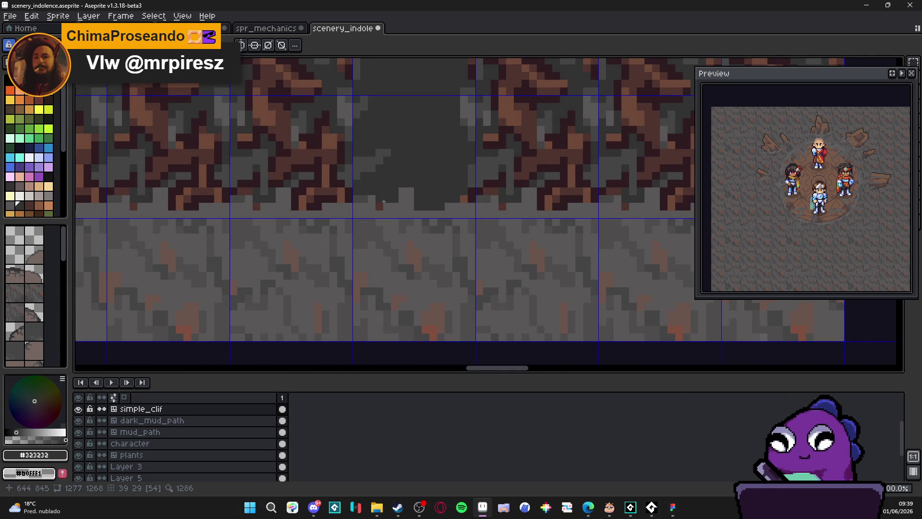
scroll(416, 199, down, 2)
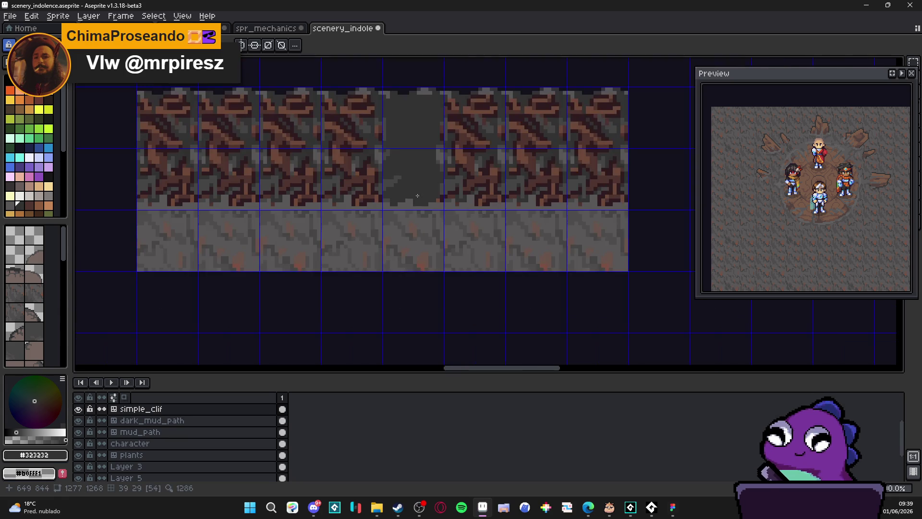
scroll(415, 200, up, 1)
scroll(438, 218, down, 1)
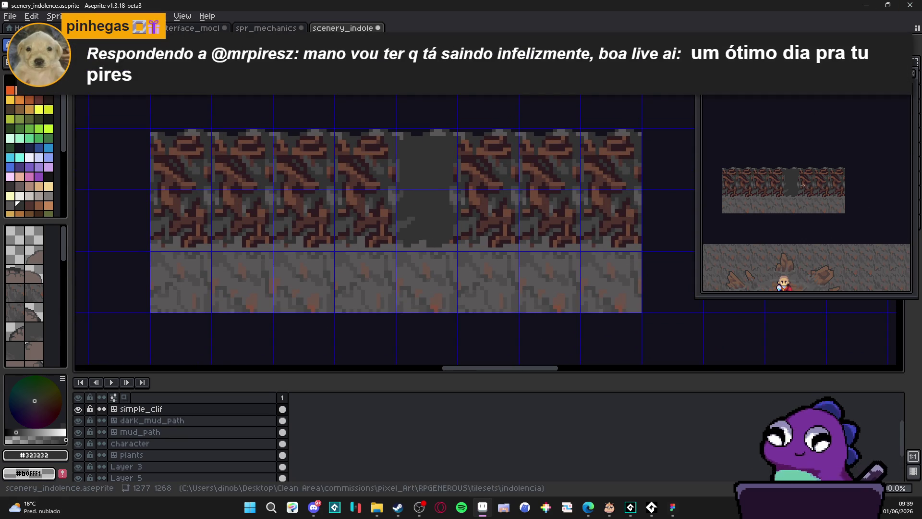
drag(499, 211, 461, 213)
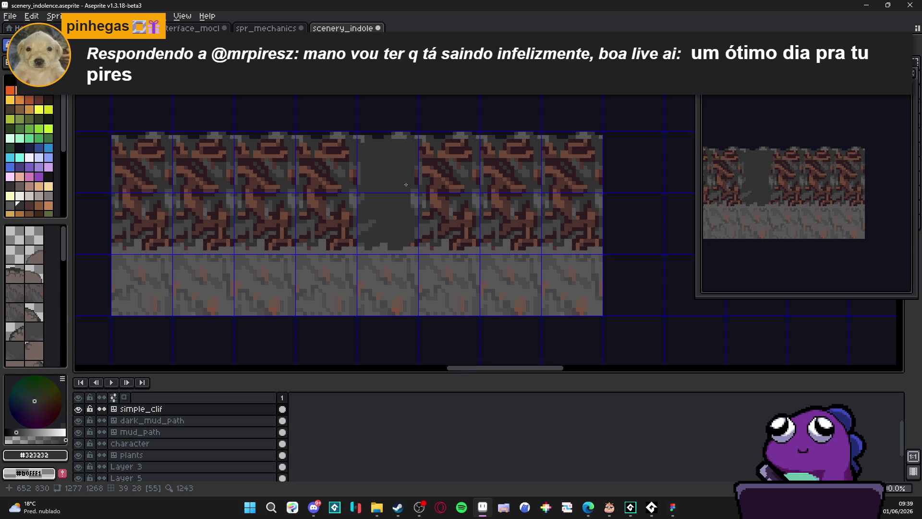
scroll(412, 176, up, 2)
alt+click(426, 160)
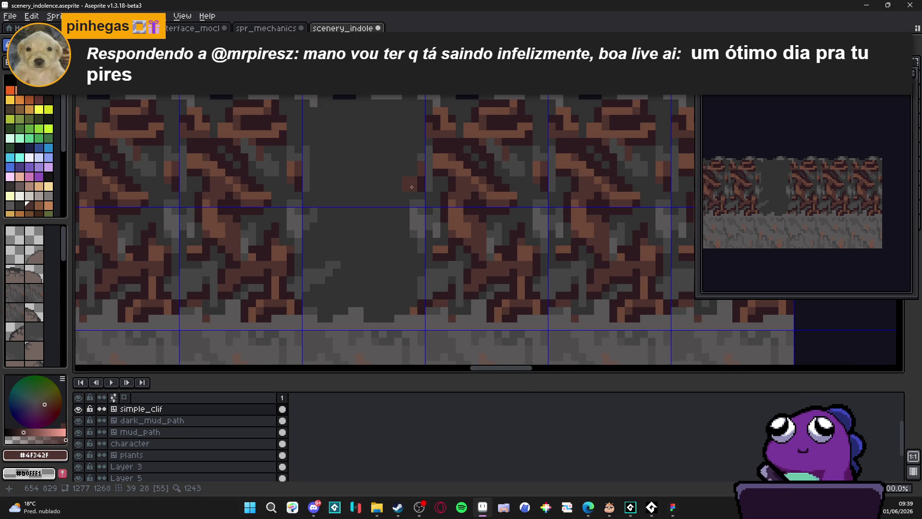
scroll(411, 187, down, 1)
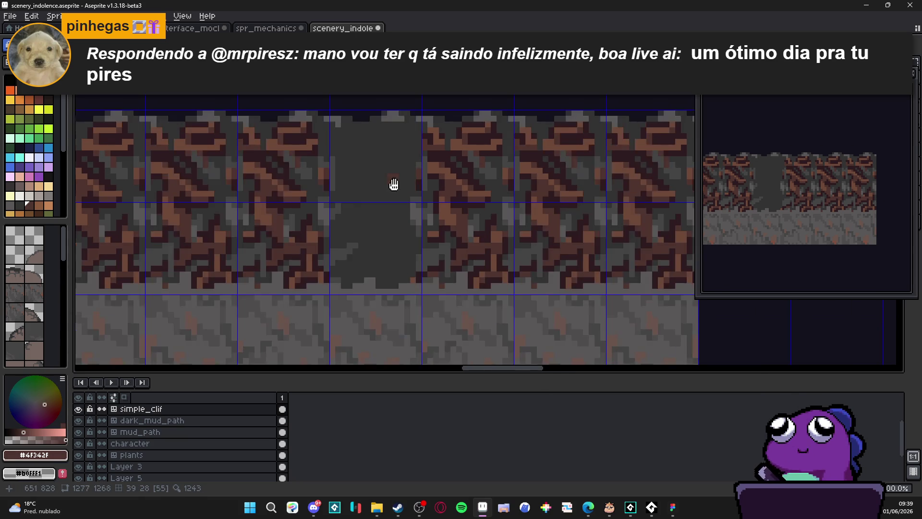
scroll(514, 221, down, 1)
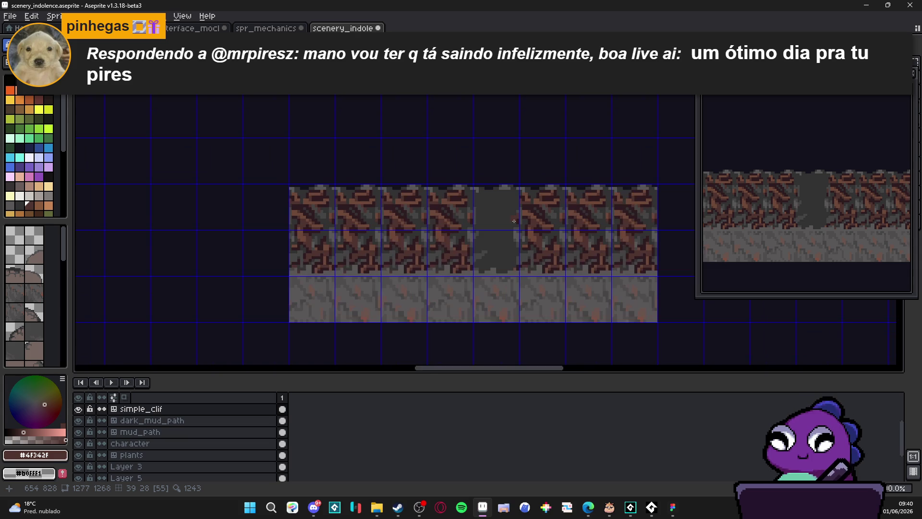
scroll(514, 221, up, 1)
scroll(489, 298, up, 1)
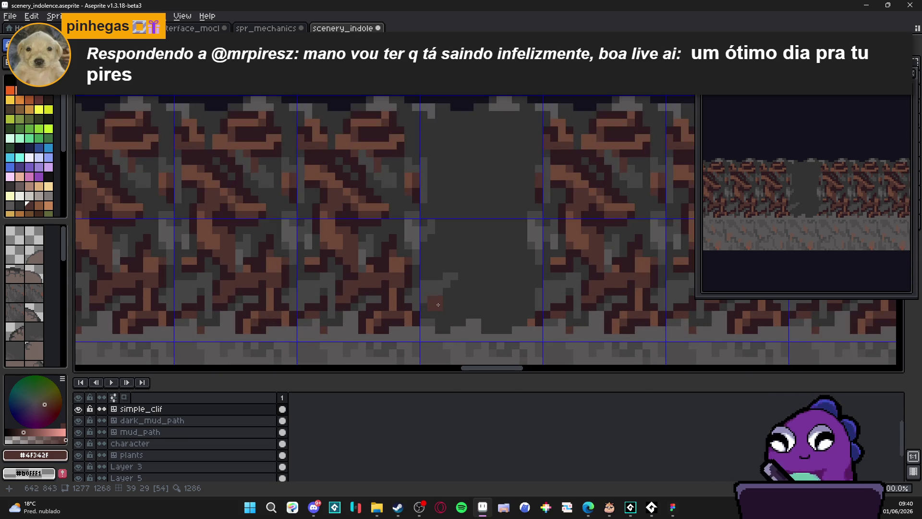
scroll(431, 304, up, 1)
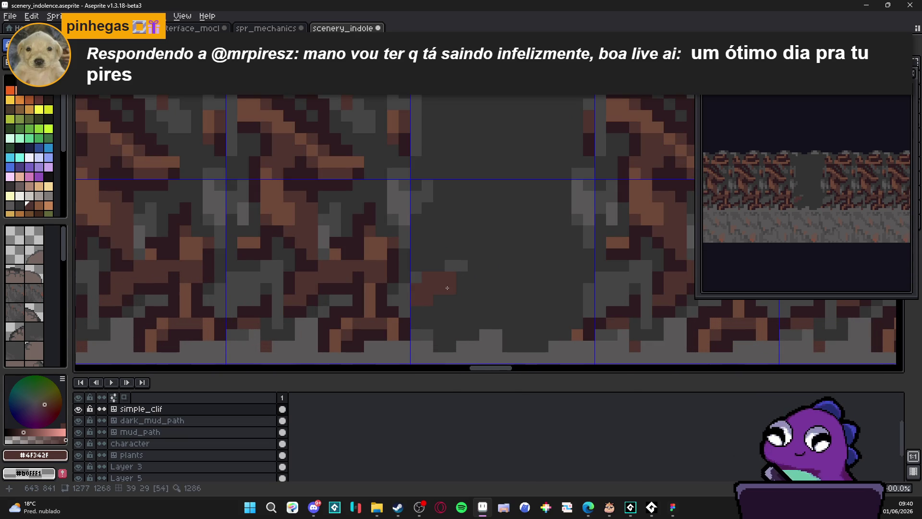
scroll(451, 275, down, 2)
scroll(451, 275, up, 1)
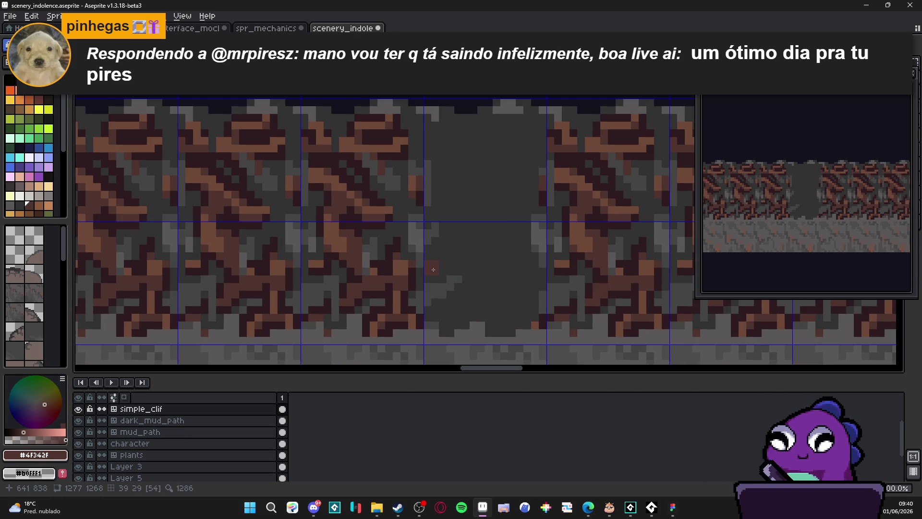
- Draw a curving brown #4F342F stroke across the lower part of the gap tile
mouse_move(425, 263)
mouse_down()
mouse_move(480, 303)
mouse_move(514, 303)
mouse_move(530, 282)
mouse_up()
key(ctrl+z)
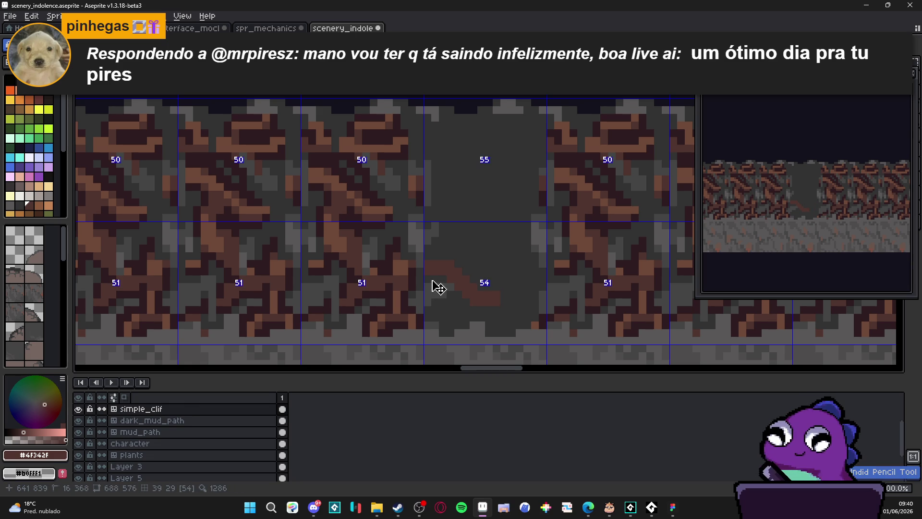
mouse_move(431, 277)
mouse_down()
mouse_move(482, 302)
mouse_move(448, 292)
mouse_up()
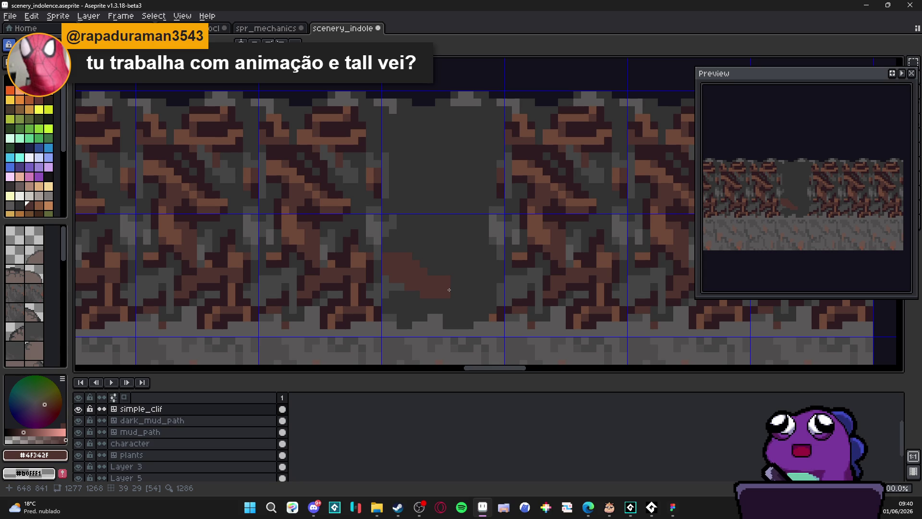
scroll(449, 290, up, 3)
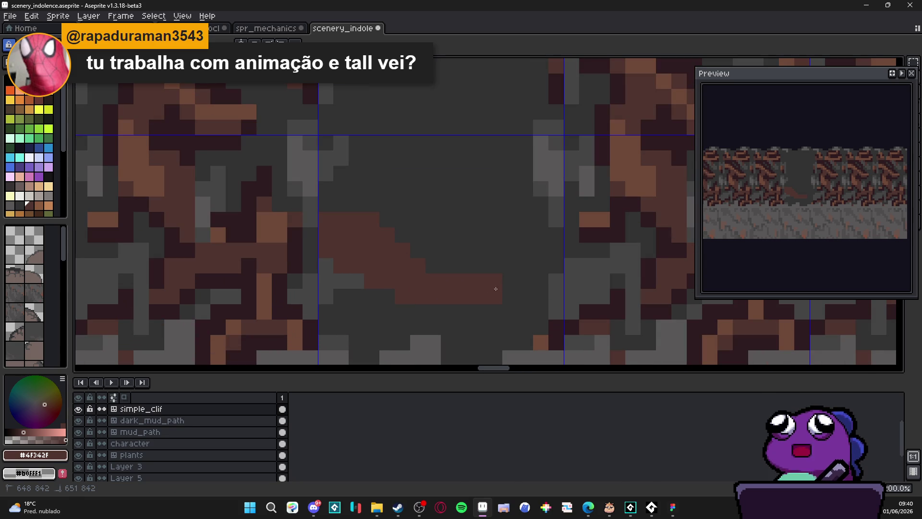
mouse_move(447, 274)
mouse_down()
mouse_move(513, 288)
mouse_move(523, 278)
mouse_move(515, 279)
mouse_up()
scroll(444, 293, down, 3)
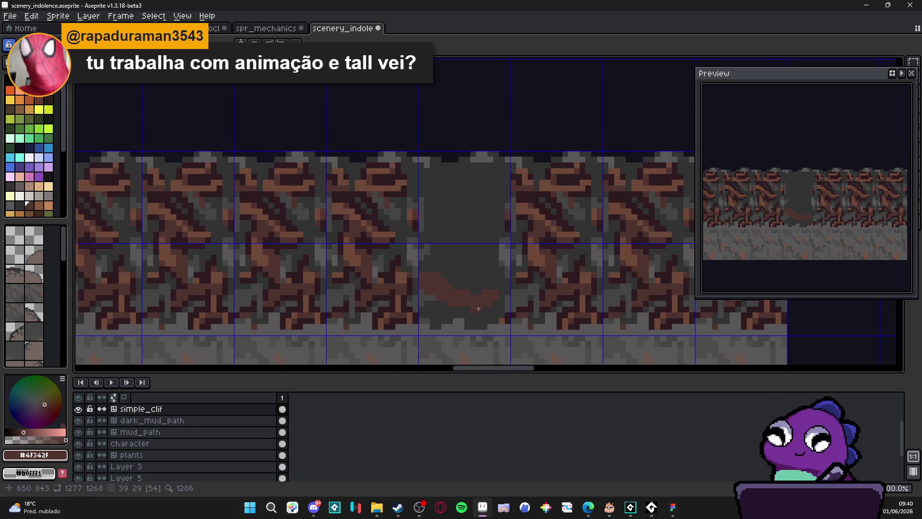
scroll(444, 293, up, 2)
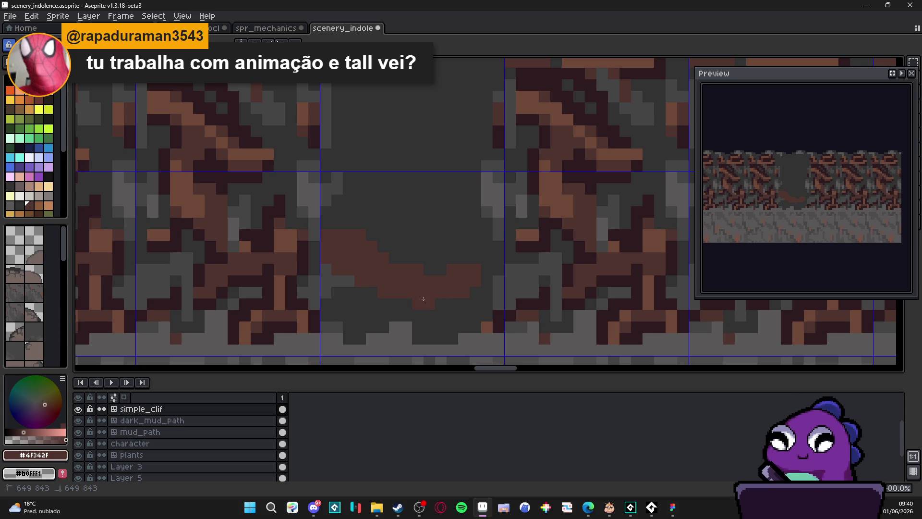
scroll(447, 296, down, 2)
scroll(447, 295, up, 2)
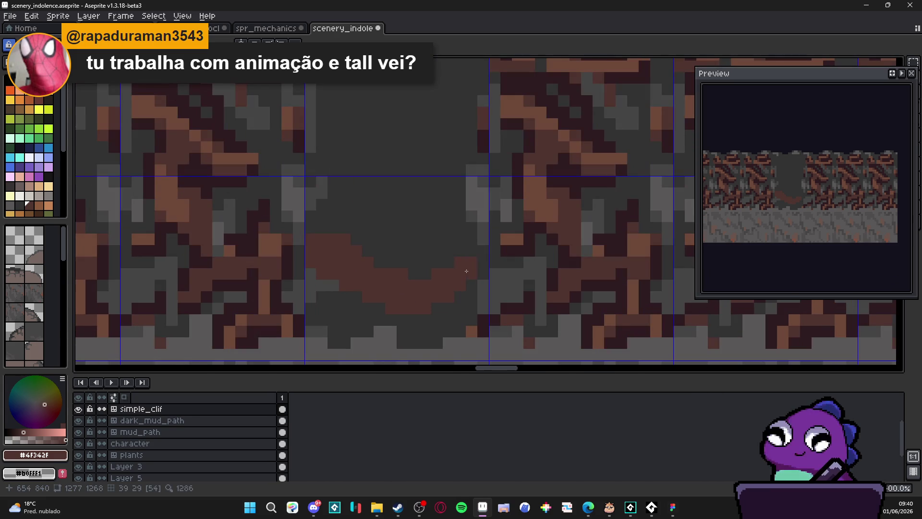
scroll(457, 259, down, 2)
- Cover the stray brown bump with the gap's dark grey, then return to brown #4F342F
alt+click(448, 243)
mouse_move(448, 243)
mouse_down()
mouse_move(415, 252)
mouse_move(388, 235)
mouse_up()
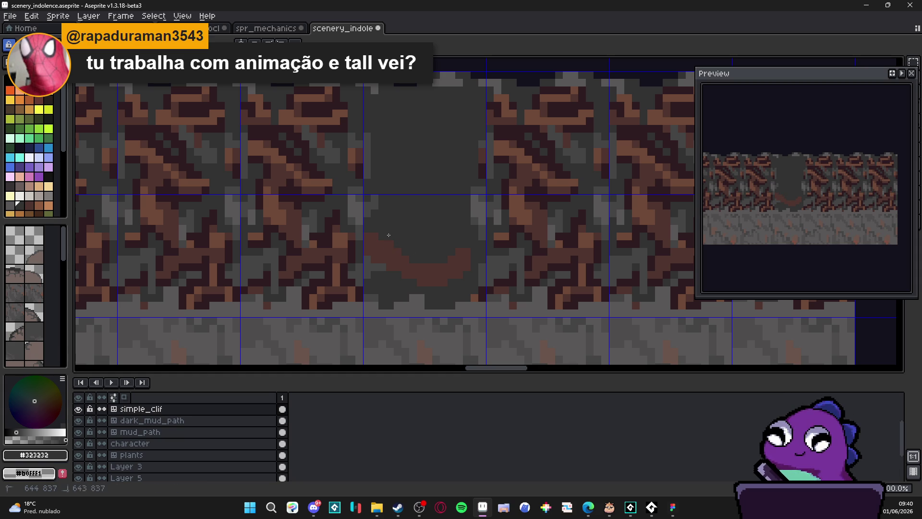
scroll(424, 243, down, 3)
scroll(441, 268, up, 3)
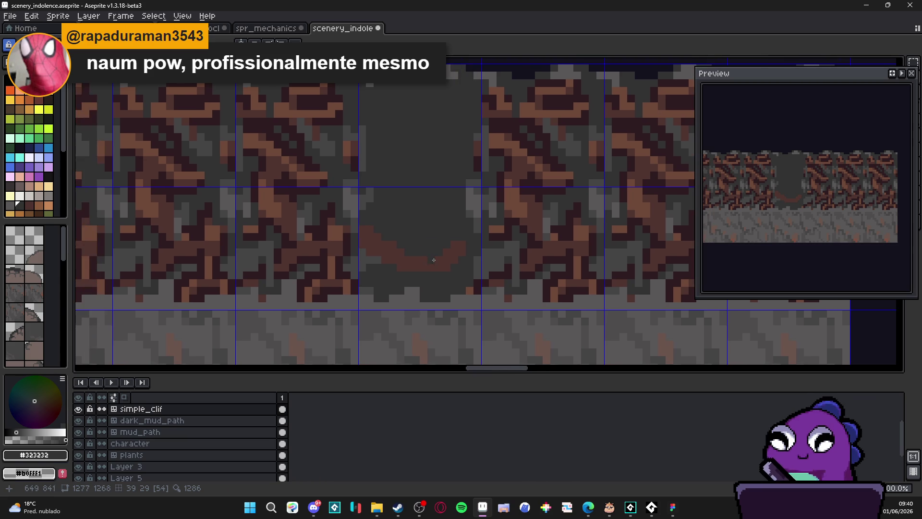
alt+click(449, 251)
scroll(421, 273, down, 5)
scroll(425, 251, up, 4)
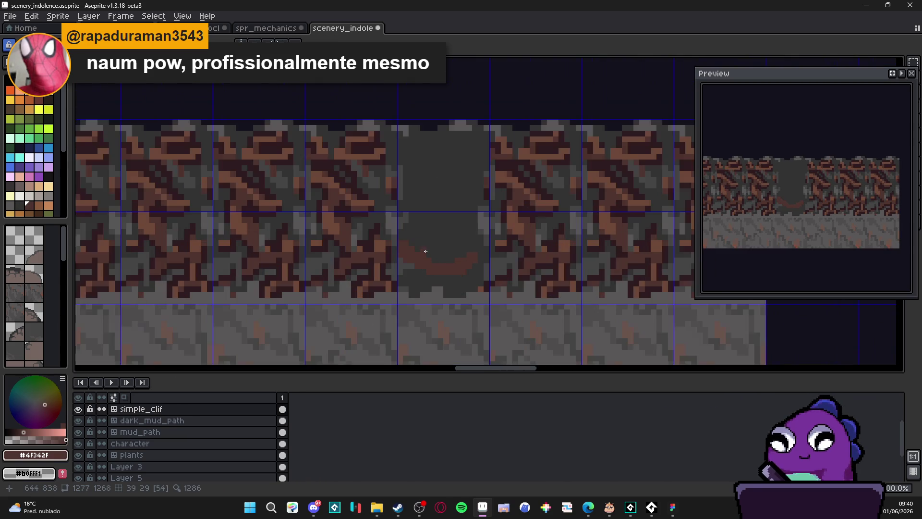
scroll(412, 258, up, 1)
scroll(417, 257, down, 4)
scroll(446, 257, up, 5)
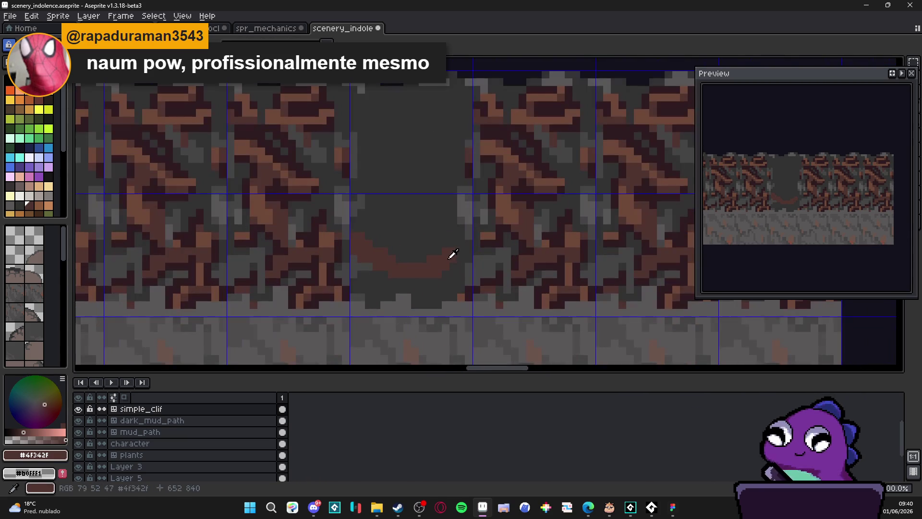
scroll(453, 245, down, 4)
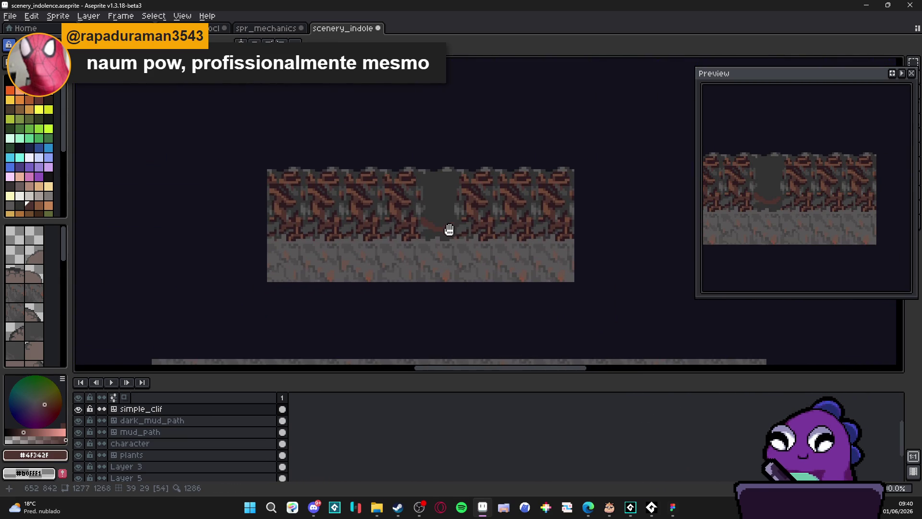
scroll(444, 228, up, 1)
scroll(460, 221, up, 5)
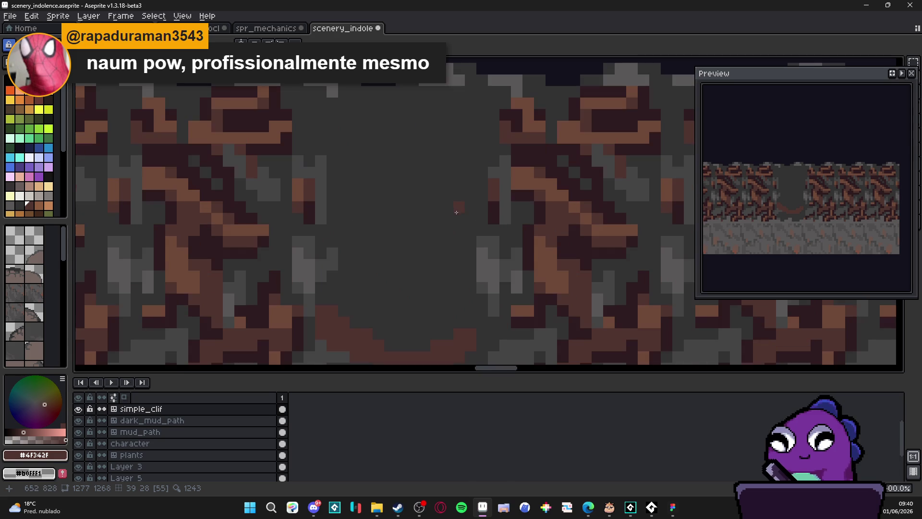
scroll(459, 214, down, 1)
- With the tile grid shown, draw a brown #4F342F curl rising above the arc
key(ctrl+apostrophe)
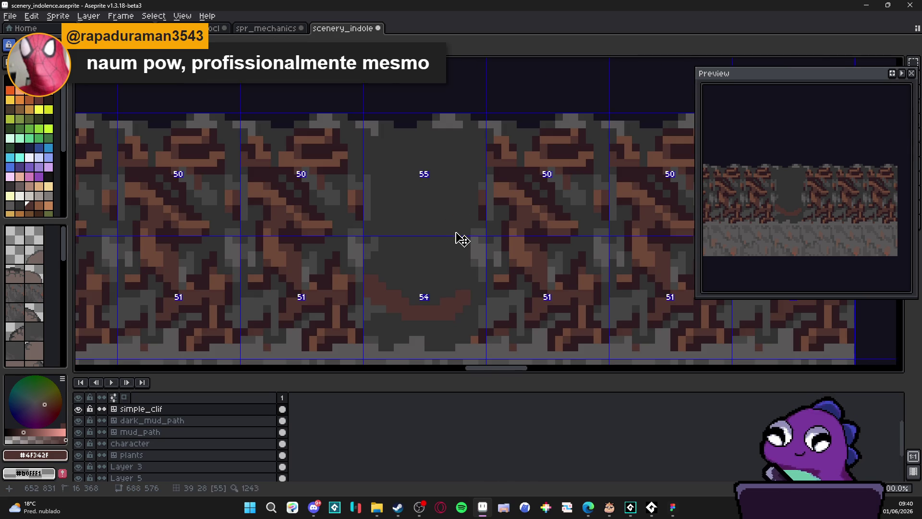
alt+click(472, 211)
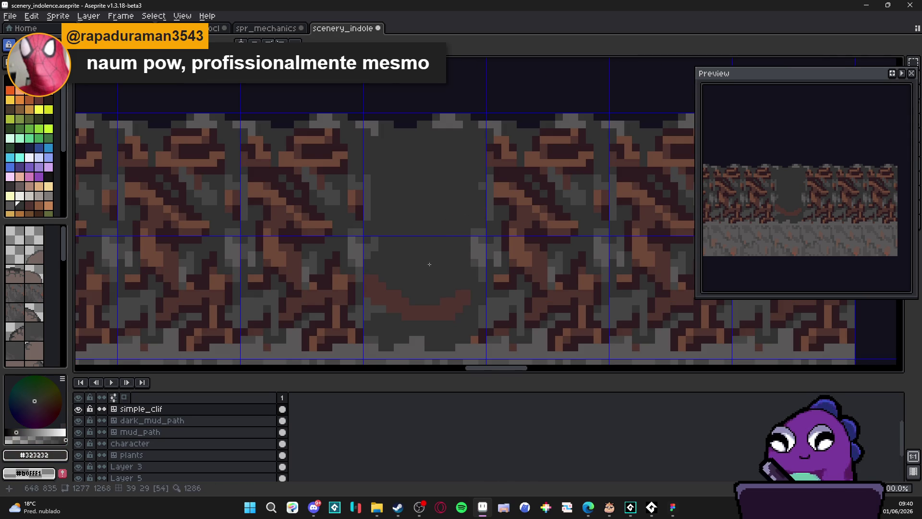
scroll(415, 286, down, 1)
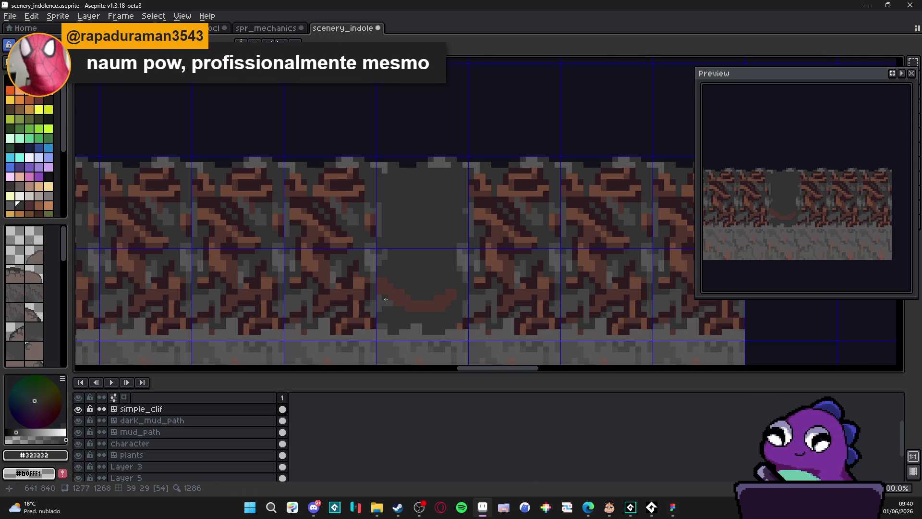
alt+click(385, 299)
scroll(401, 289, up, 1)
mouse_move(404, 283)
mouse_down()
mouse_move(400, 263)
mouse_move(428, 254)
mouse_up()
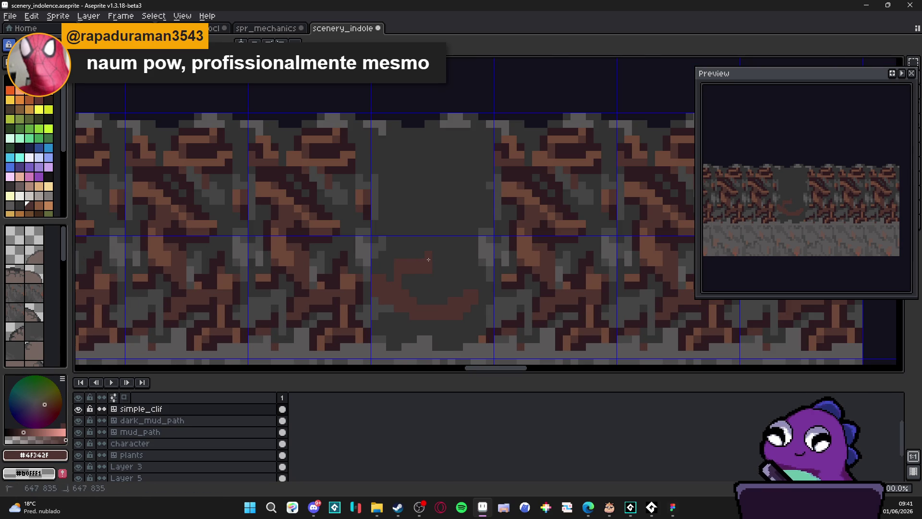
- Paint a lighter grey #454444 band under the brown arc, then sample grey #595757
scroll(432, 269, down, 2)
scroll(461, 309, up, 1)
scroll(465, 309, up, 1)
alt+click(465, 309)
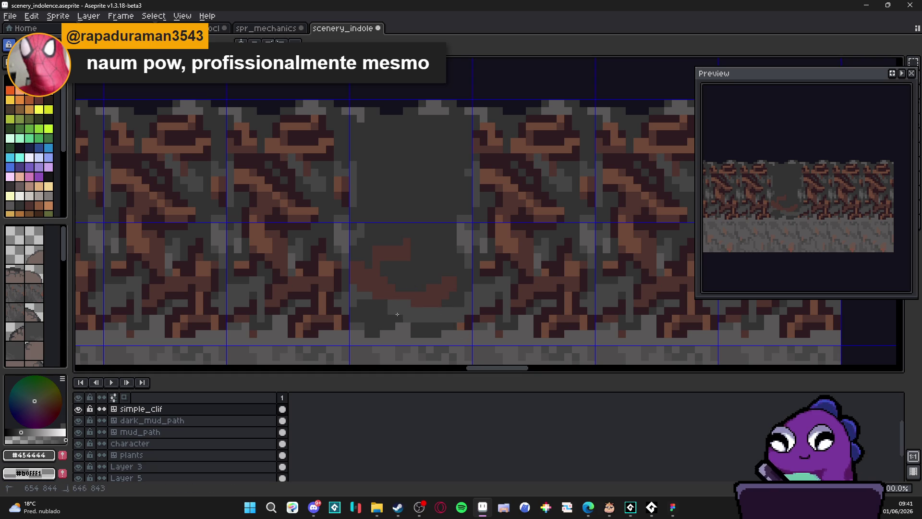
mouse_move(455, 317)
mouse_down()
mouse_move(361, 308)
mouse_move(377, 326)
mouse_move(431, 332)
mouse_up()
scroll(431, 331, down, 1)
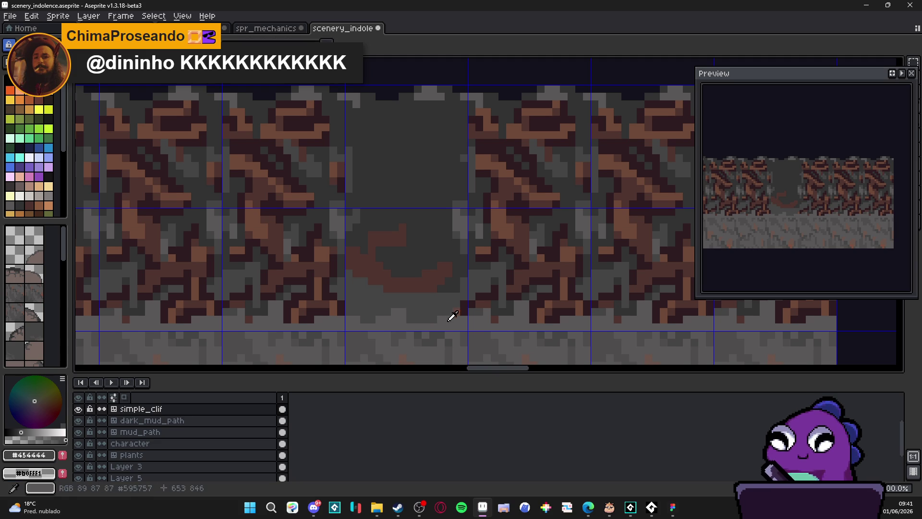
alt+click(446, 321)
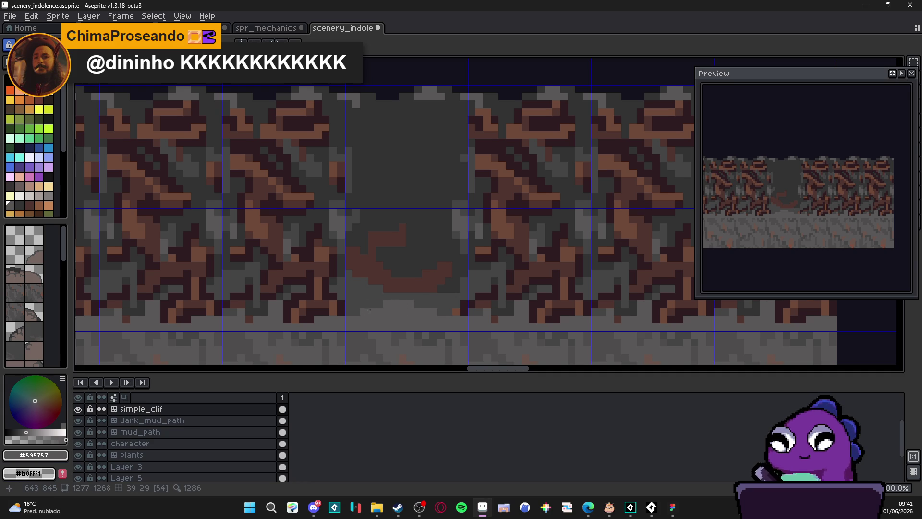
scroll(413, 322, down, 4)
scroll(406, 313, up, 3)
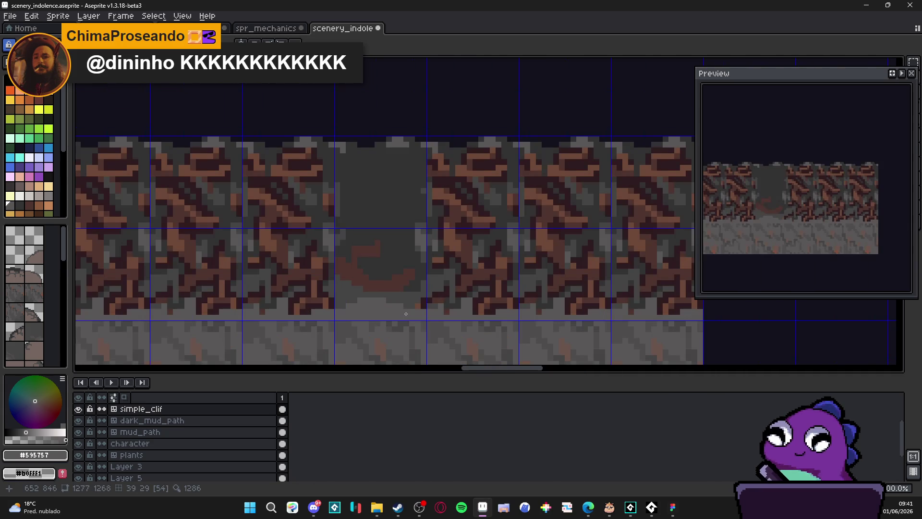
scroll(427, 309, up, 1)
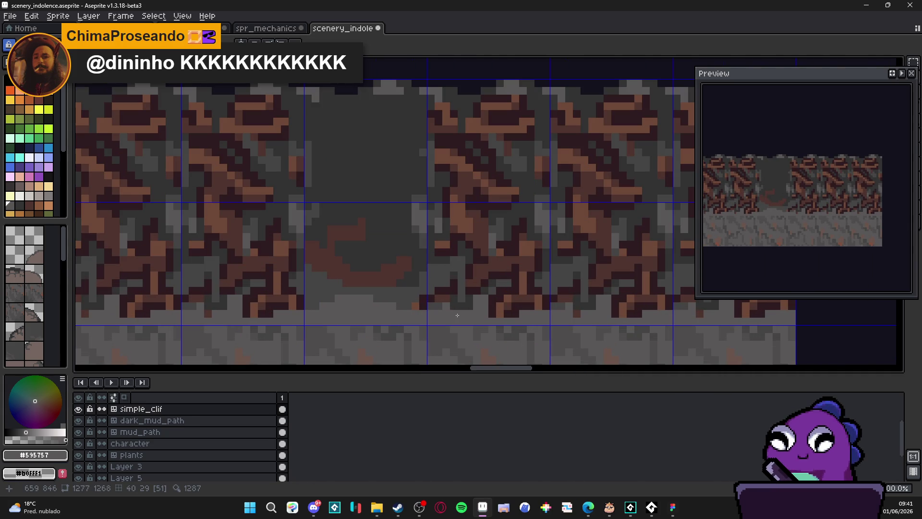
scroll(400, 308, down, 3)
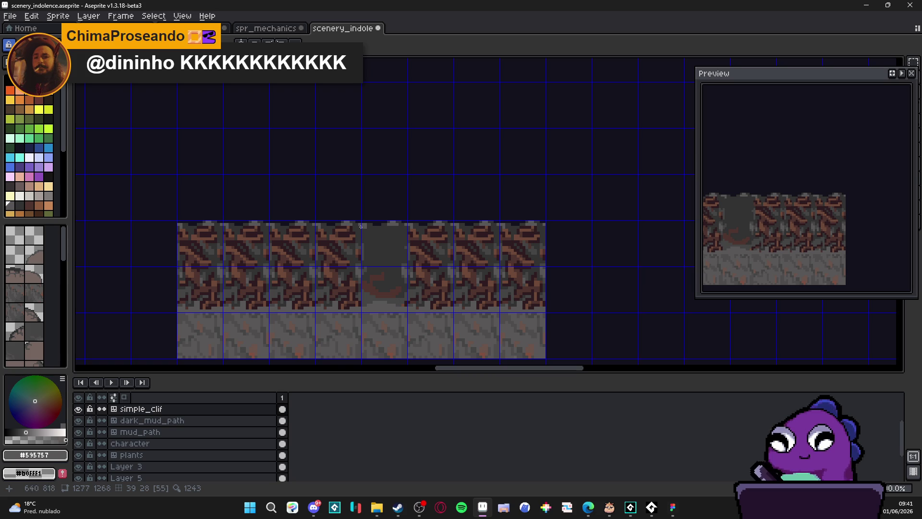
- In tile mode, place a copy of the brown-arc gap tile further left with an empty dark tile above
scroll(363, 244, down, 1)
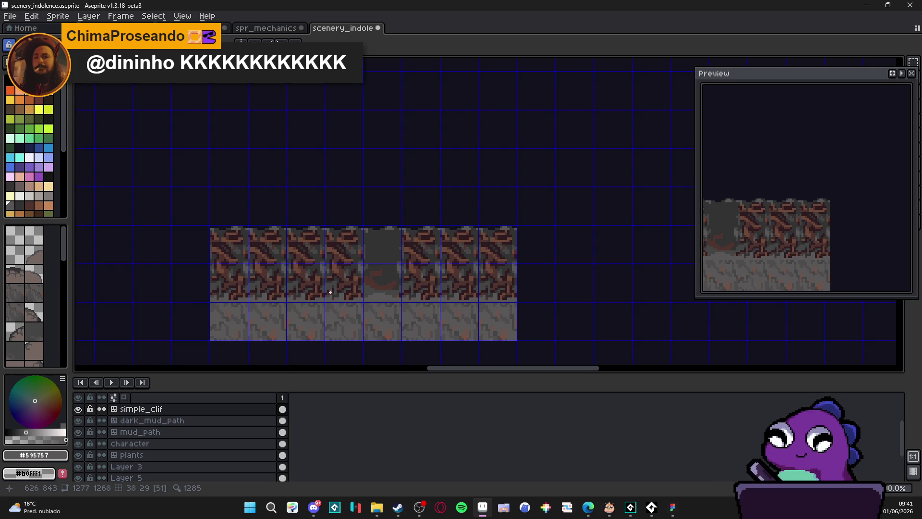
key(Tab)
click(348, 251)
key(ctrl+z)
alt+click(384, 278)
click(300, 286)
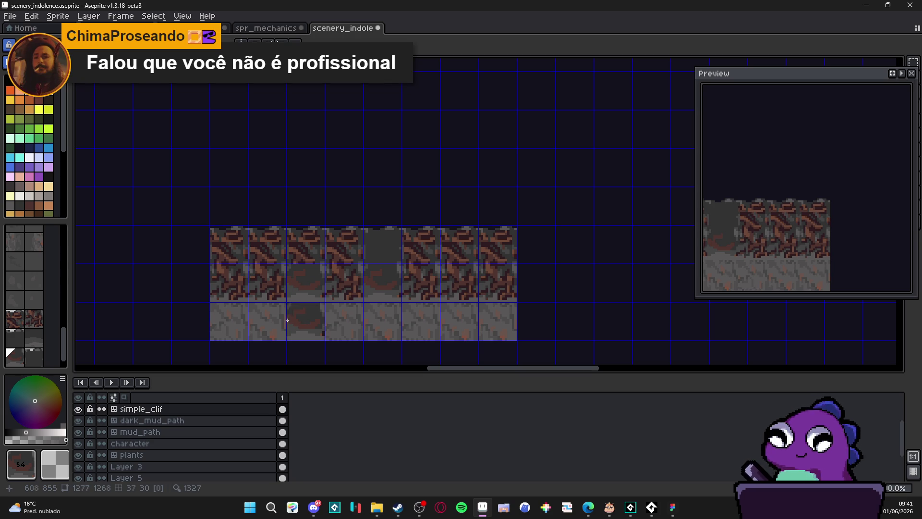
click(267, 282)
alt+click(394, 246)
click(268, 245)
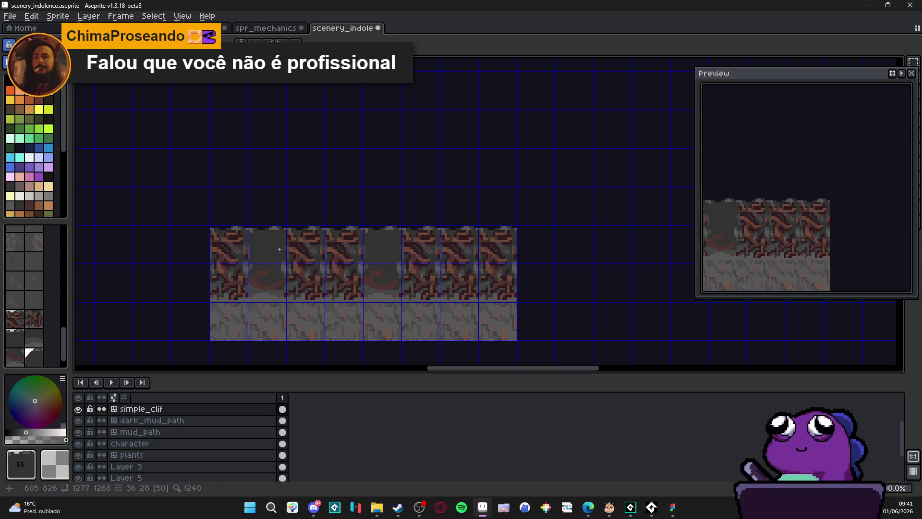
key(Tab)
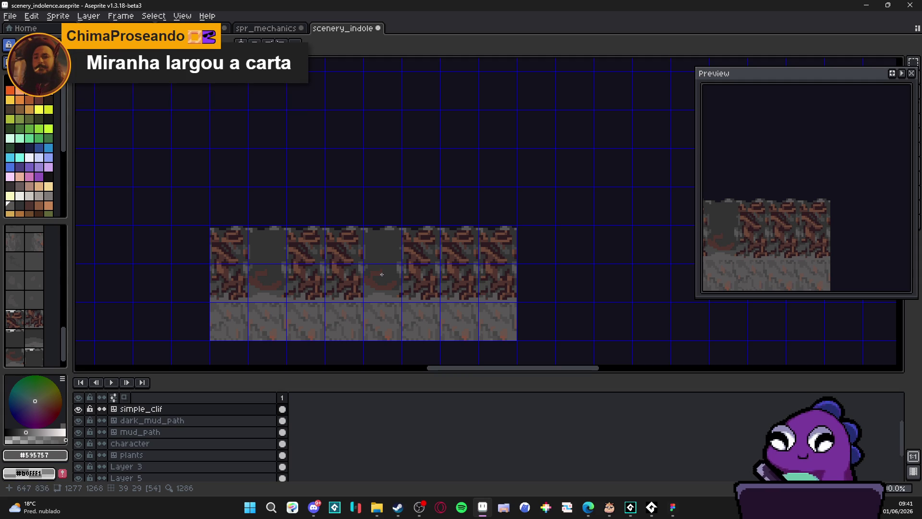
scroll(388, 288, up, 4)
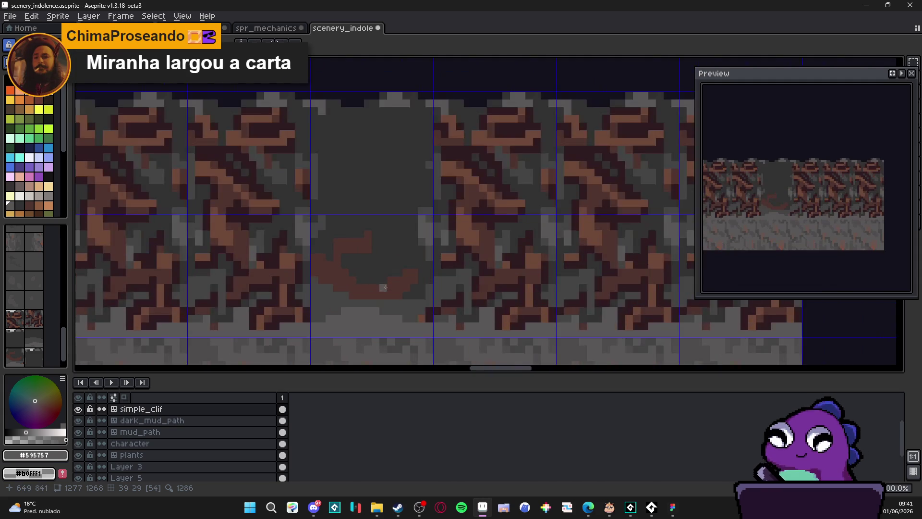
- Eyedrop dark #2d1b1c and dot shadow pixels along the curve's upper-left edge
alt+click(396, 285)
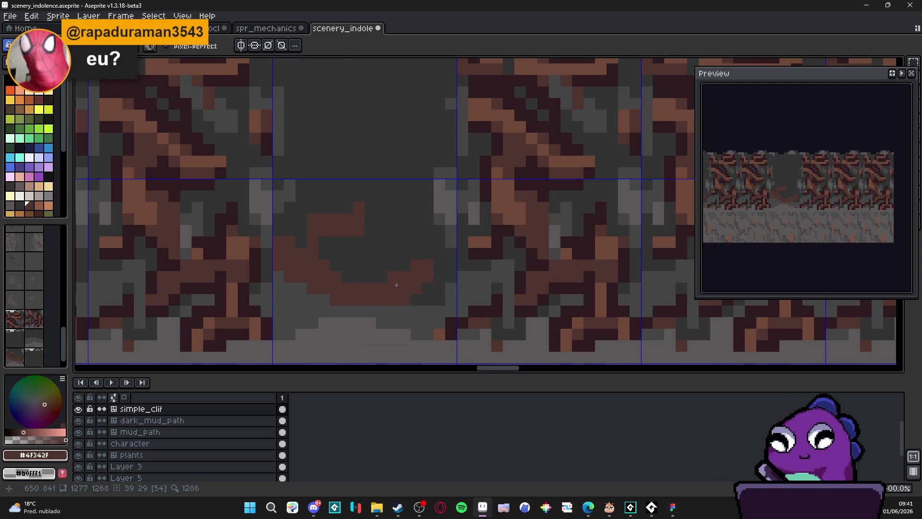
scroll(406, 277, down, 3)
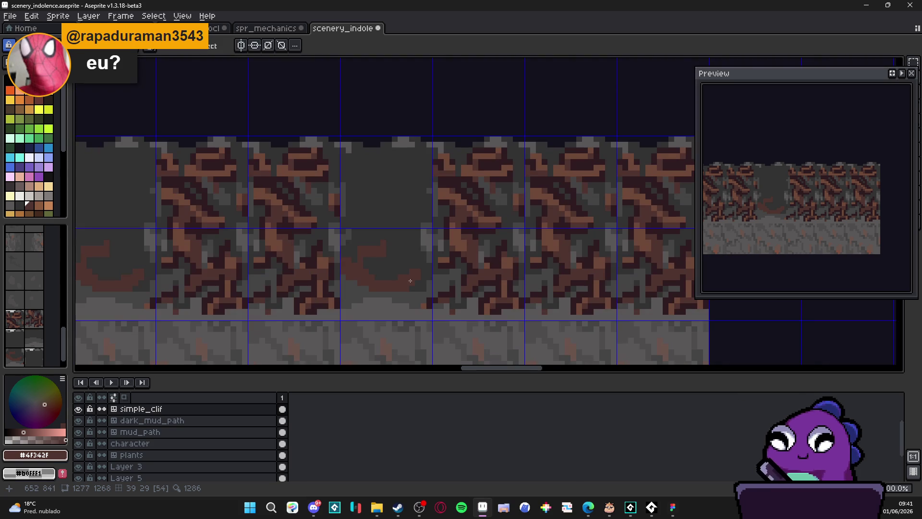
scroll(379, 276, up, 2)
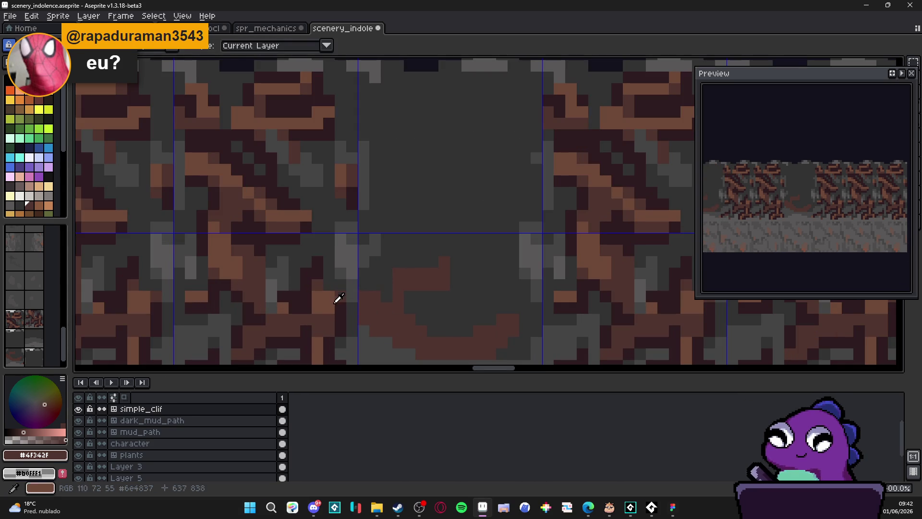
alt+click(379, 284)
click(364, 285)
click(386, 285)
click(386, 295)
click(387, 274)
click(398, 262)
- Paint dark #2d1b1c pixels along the curve's top edge and down its side
mouse_move(395, 266)
mouse_down()
mouse_move(420, 262)
mouse_move(458, 284)
mouse_move(440, 296)
mouse_move(409, 297)
mouse_move(432, 331)
mouse_move(472, 333)
mouse_move(489, 309)
mouse_move(495, 317)
mouse_up()
click(432, 263)
click(432, 250)
mouse_move(497, 318)
mouse_down()
mouse_move(484, 298)
mouse_move(487, 240)
mouse_move(516, 253)
mouse_move(493, 279)
mouse_move(398, 275)
mouse_up()
click(377, 264)
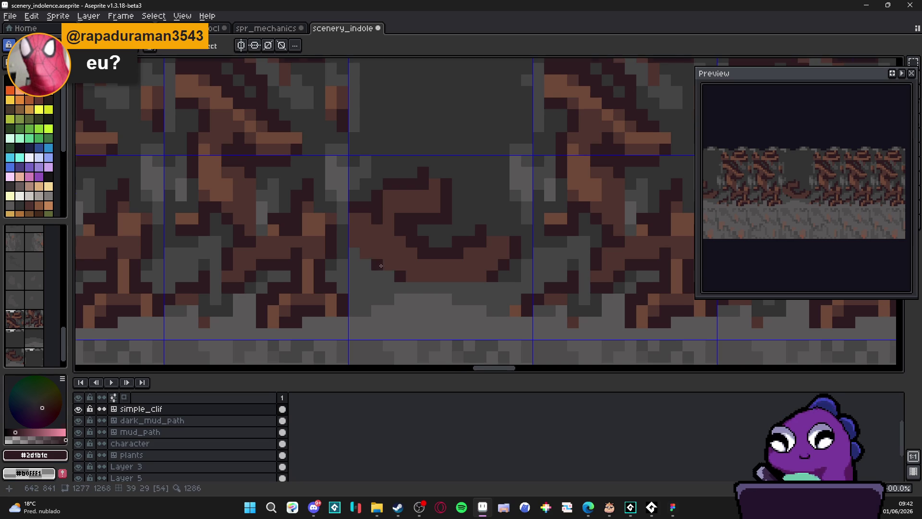
scroll(431, 294, down, 3)
scroll(425, 276, down, 1)
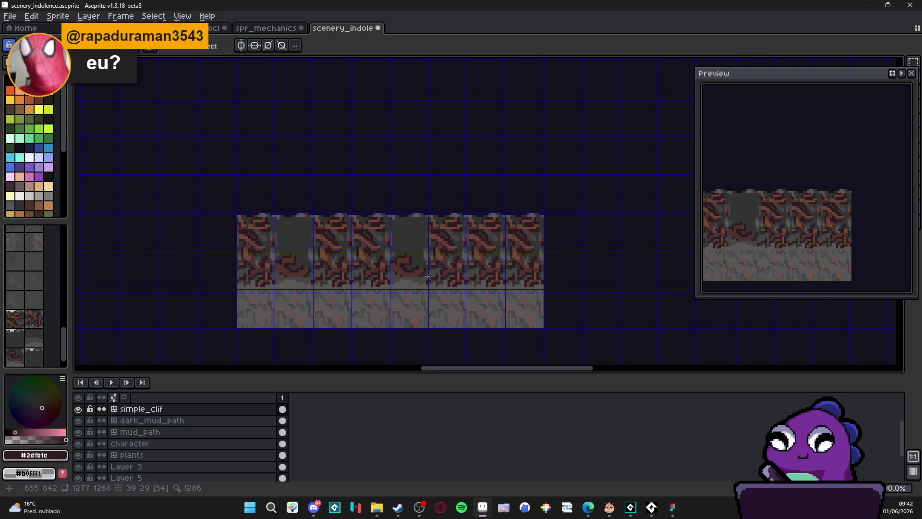
- Outline the curve's lower edge with dark pixels, including a short horizontal row
scroll(417, 276, up, 4)
drag(405, 287, 423, 300)
click(439, 299)
click(497, 300)
click(487, 309)
click(508, 288)
key(ctrl+z)
click(499, 298)
click(486, 299)
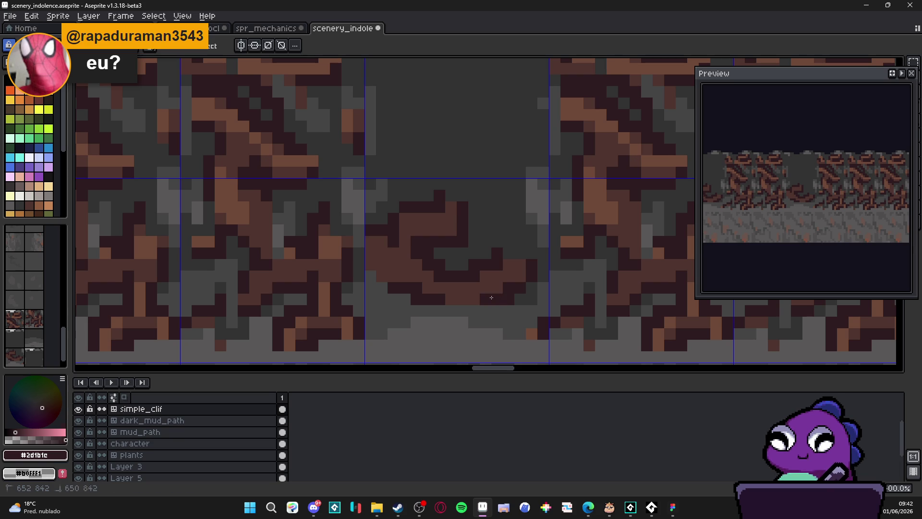
click(523, 280)
scroll(522, 280, down, 3)
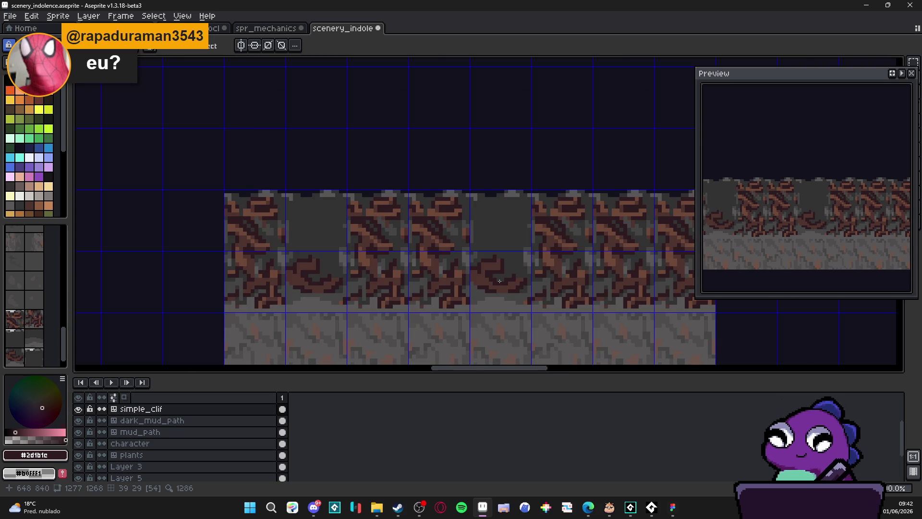
scroll(501, 283, up, 3)
drag(463, 249, 493, 250)
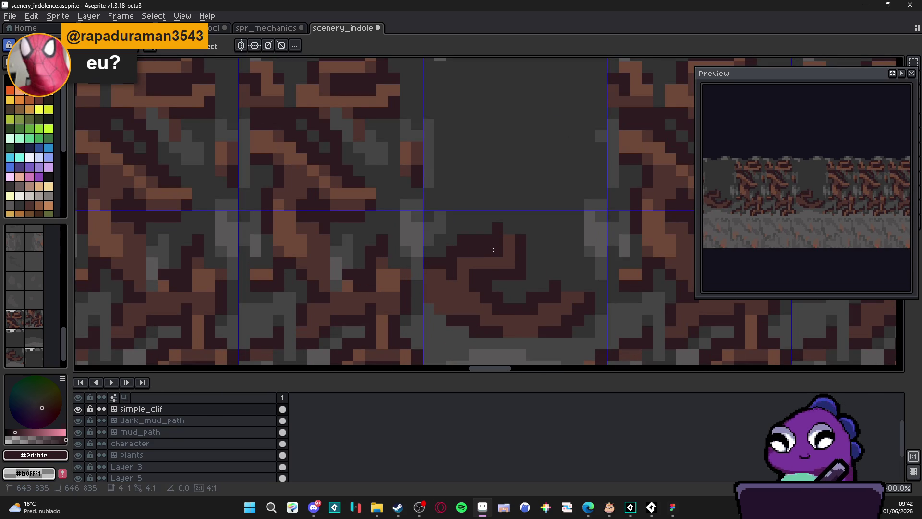
- Sample greys #323232 and #454444 from the rock, then hide the tile grid
alt+click(480, 233)
key(m)
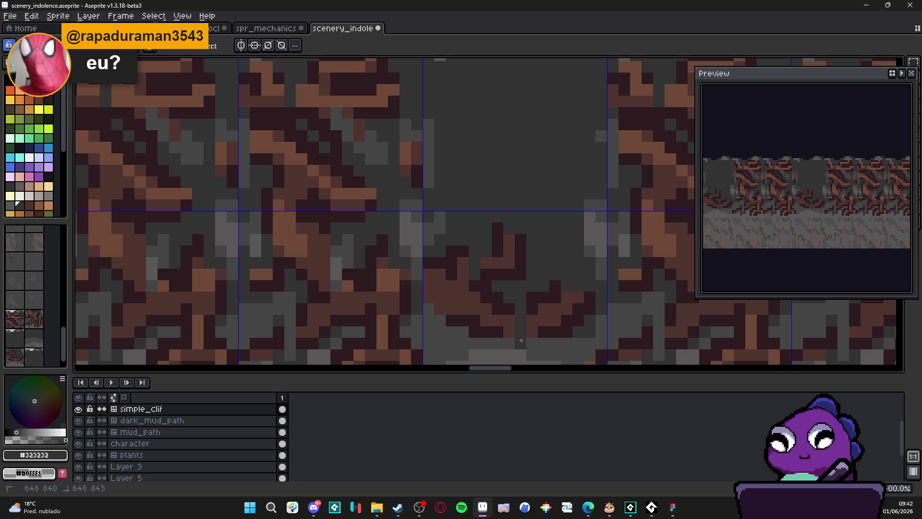
scroll(519, 312, down, 3)
scroll(506, 317, down, 1)
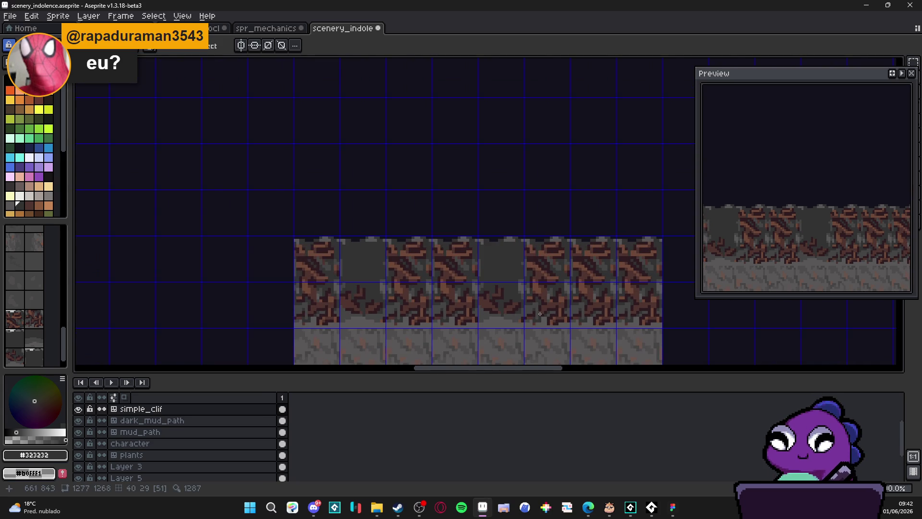
scroll(513, 320, up, 2)
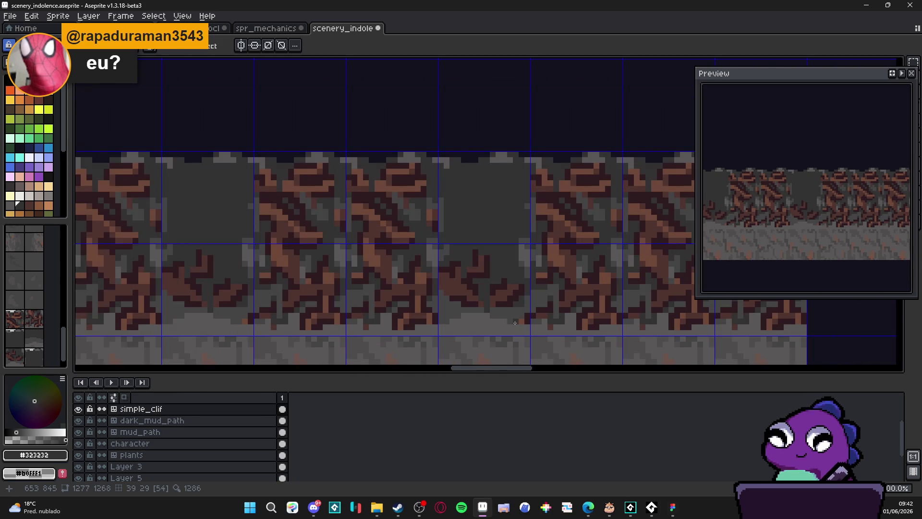
alt+click(496, 317)
scroll(496, 317, down, 2)
key(ctrl+apostrophe)
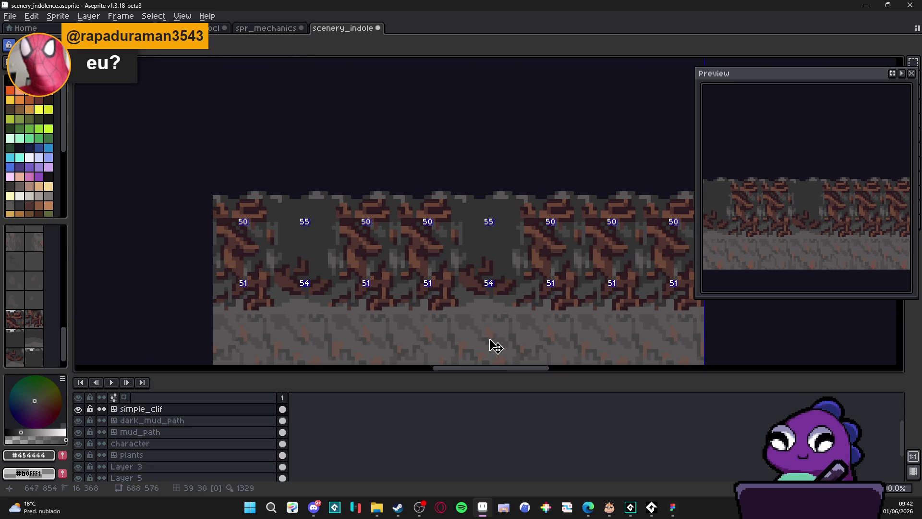
- Turn the tile grid back on over the cliff strip with Ctrl+'
scroll(454, 290, down, 1)
scroll(456, 291, up, 1)
scroll(459, 291, down, 1)
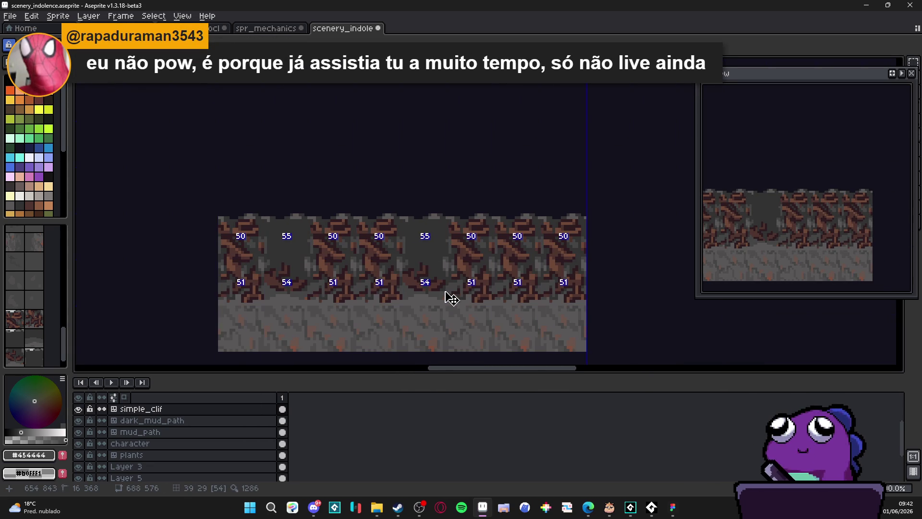
key(ctrl+apostrophe)
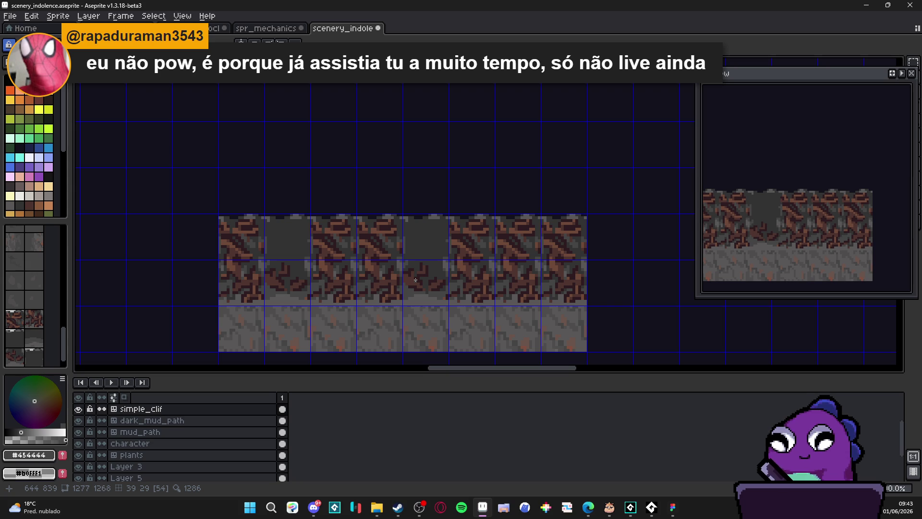
- Sample the dark #2d1b1c, the grey #323232 and the brown #4F342F from the sprite
scroll(418, 277, up, 2)
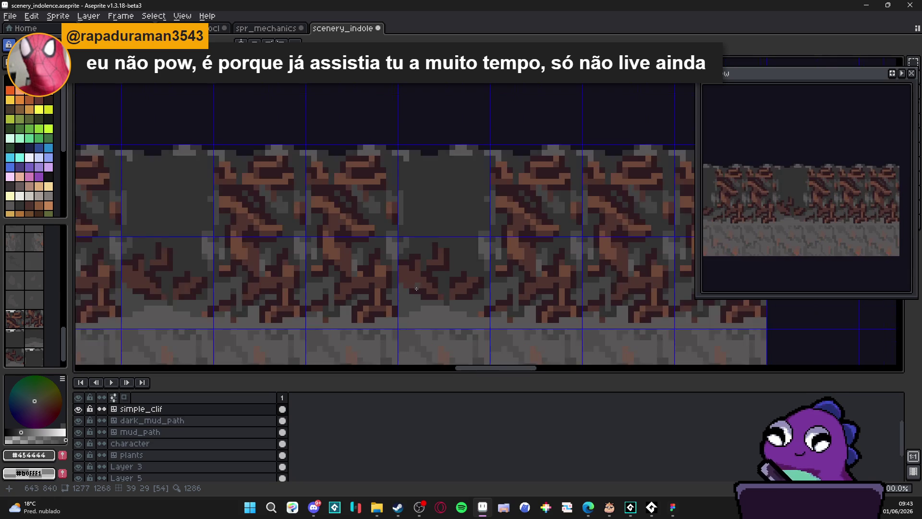
alt+click(406, 280)
scroll(433, 307, down, 2)
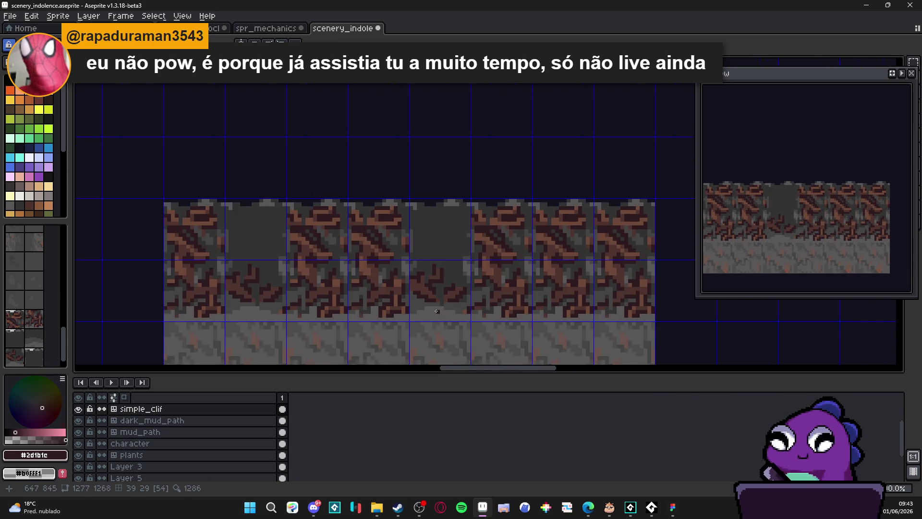
scroll(421, 293, up, 2)
alt+click(482, 306)
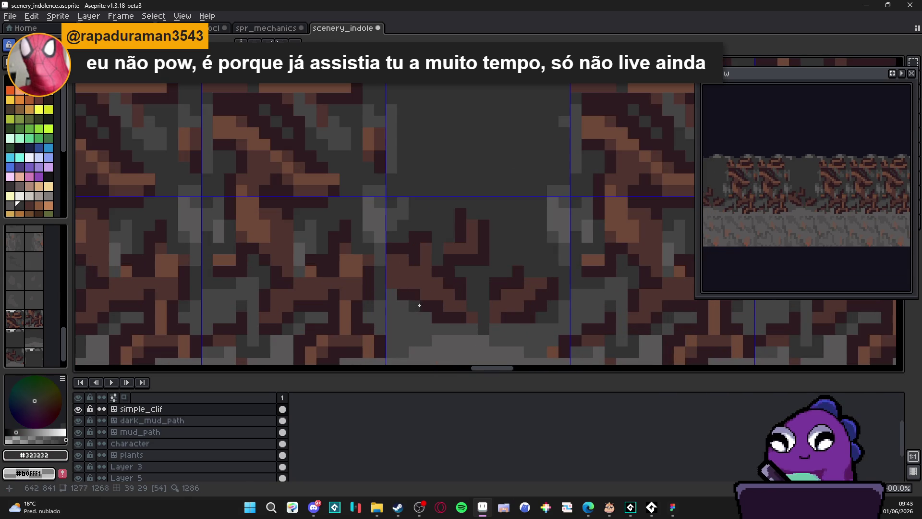
scroll(436, 317, down, 2)
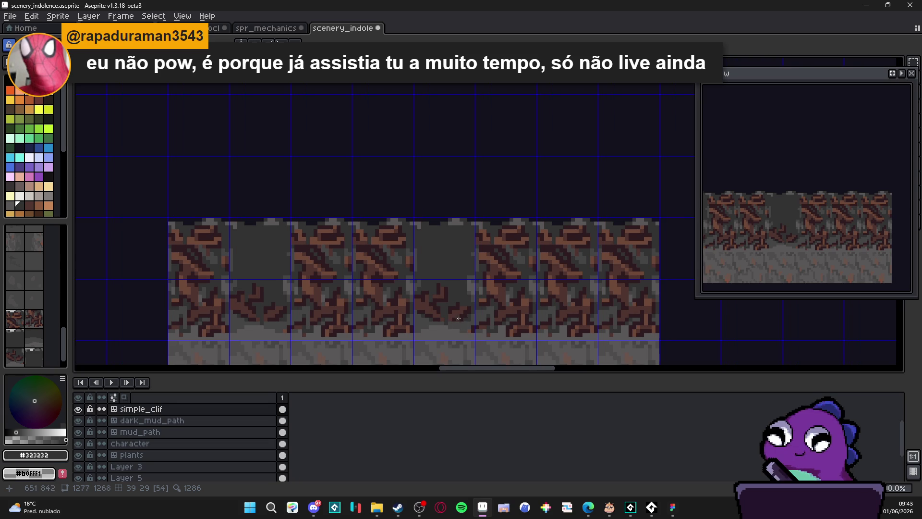
scroll(432, 278, up, 1)
alt+click(430, 273)
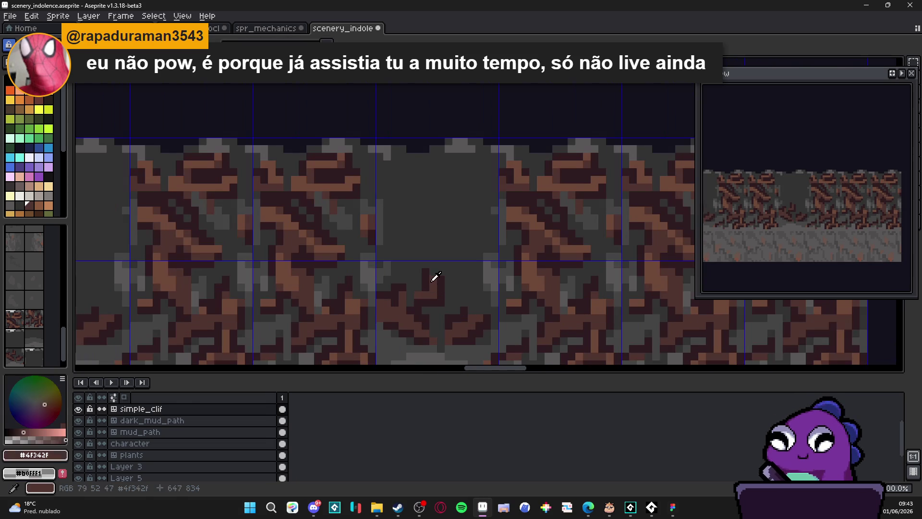
- Paint a brown pixel and a dark #2d1b1c pixel on the gap tile's rock
scroll(437, 275, down, 1)
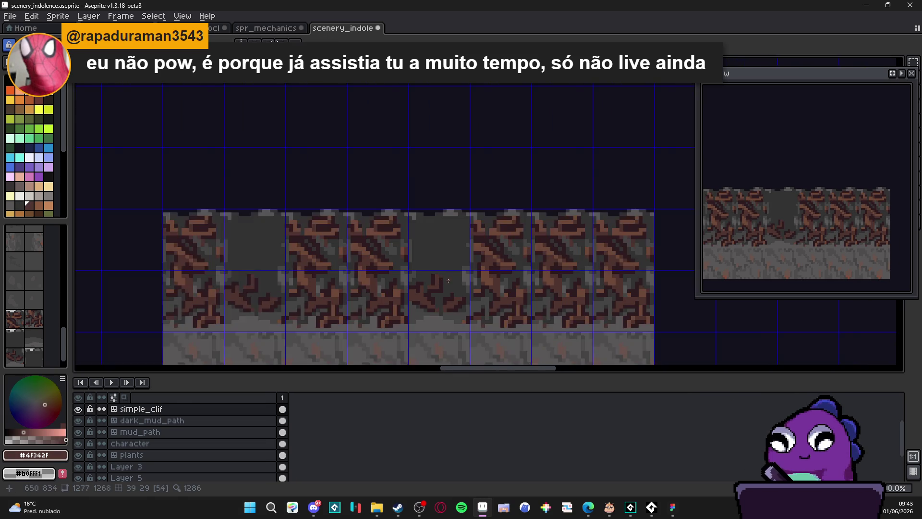
scroll(438, 276, up, 2)
click(415, 272)
alt+click(438, 277)
click(416, 261)
- Set the eyedropper to sample all layers and pick the floor grey #4f4d4d
scroll(433, 292, down, 2)
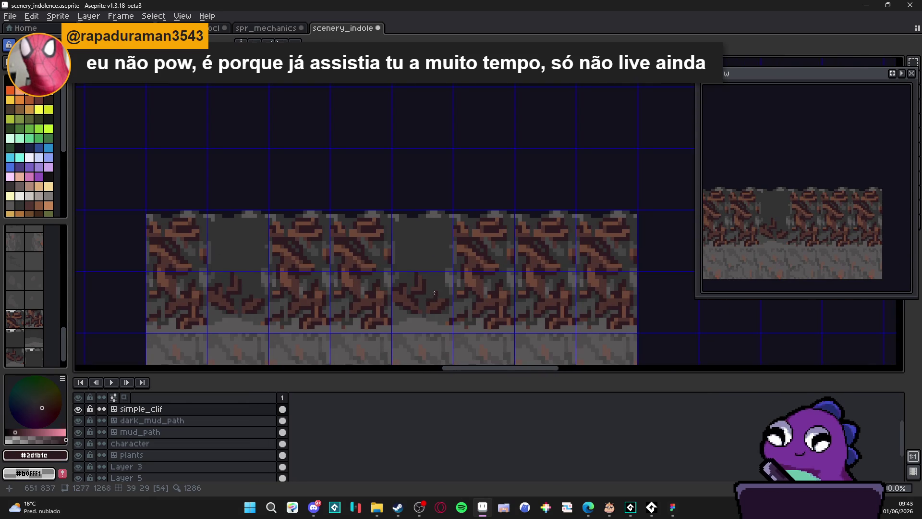
drag(409, 271, 439, 290)
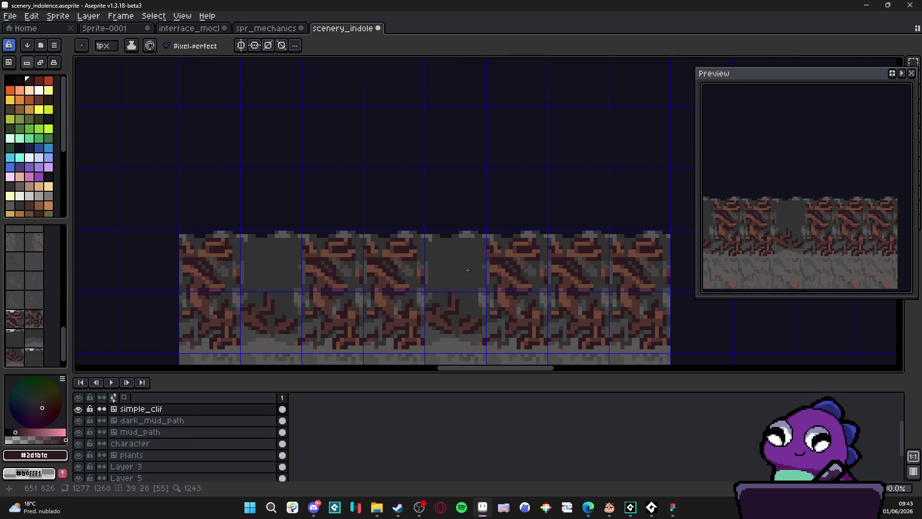
drag(451, 266, 443, 234)
scroll(461, 285, down, 1)
scroll(445, 297, up, 4)
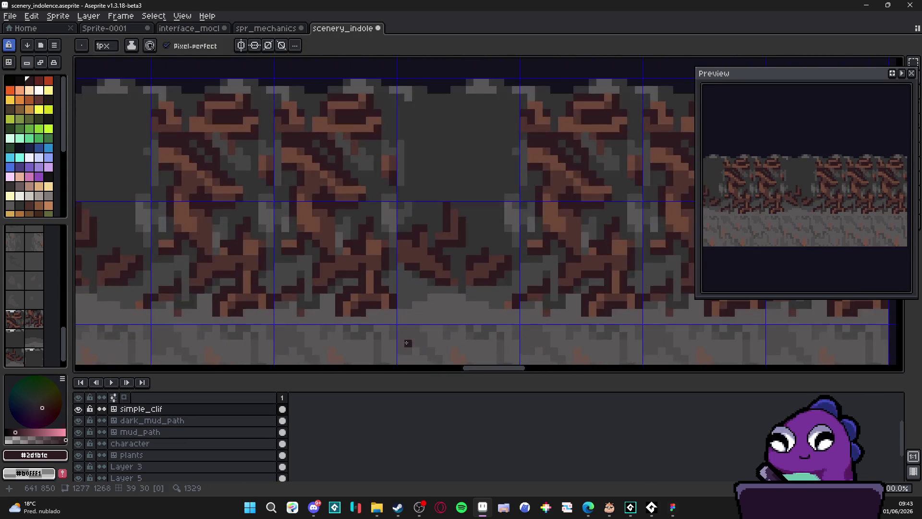
alt+click(416, 321)
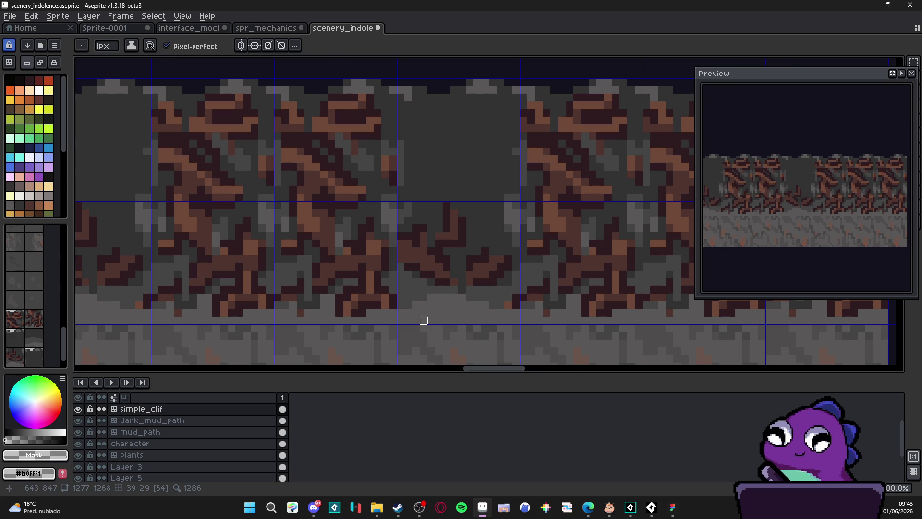
key(i)
click(263, 46)
click(276, 67)
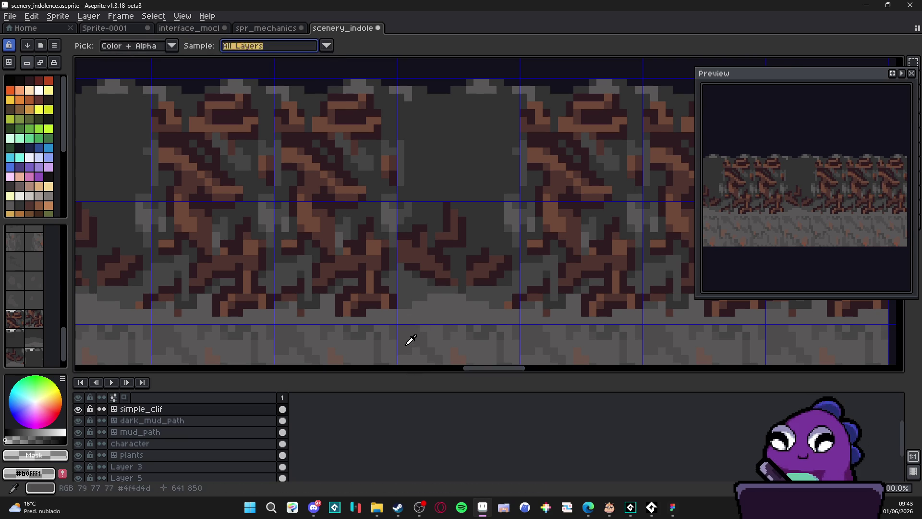
alt+click(414, 319)
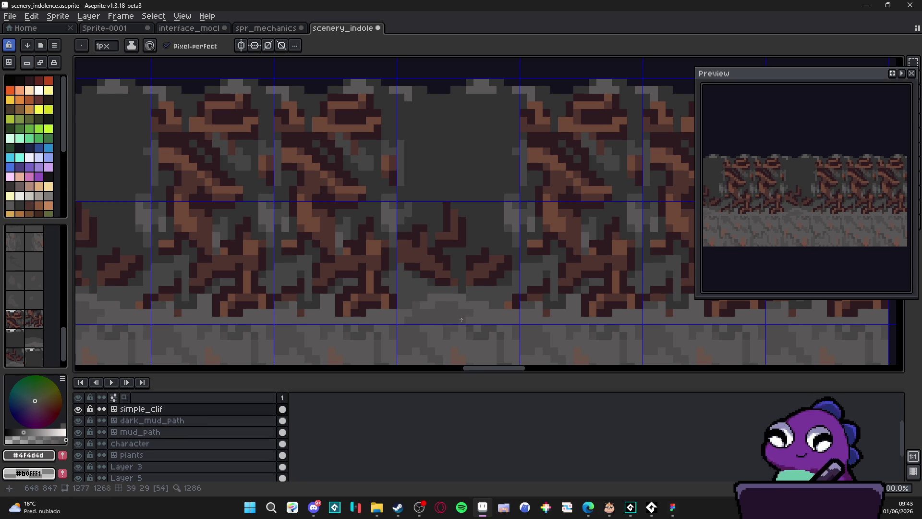
- Switch to the Pencil and pick the dark brown rock colour #4F342F
scroll(477, 315, down, 5)
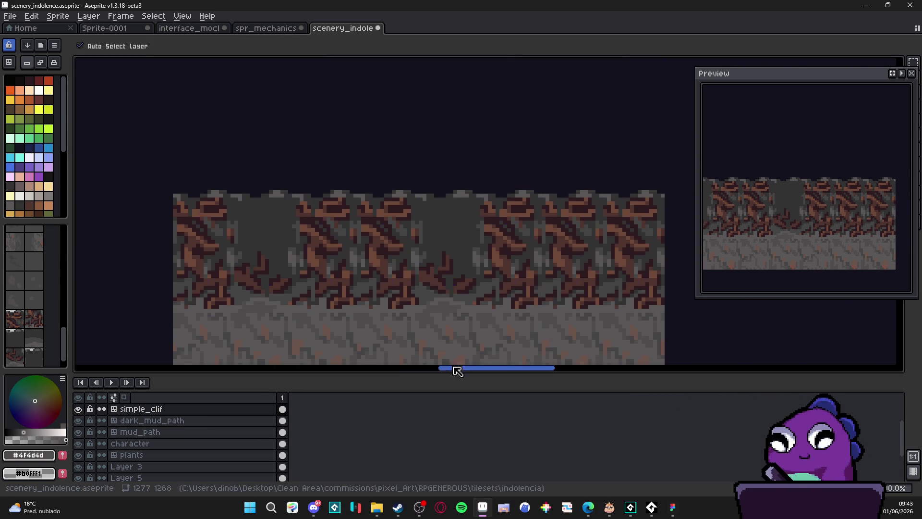
scroll(412, 329, up, 3)
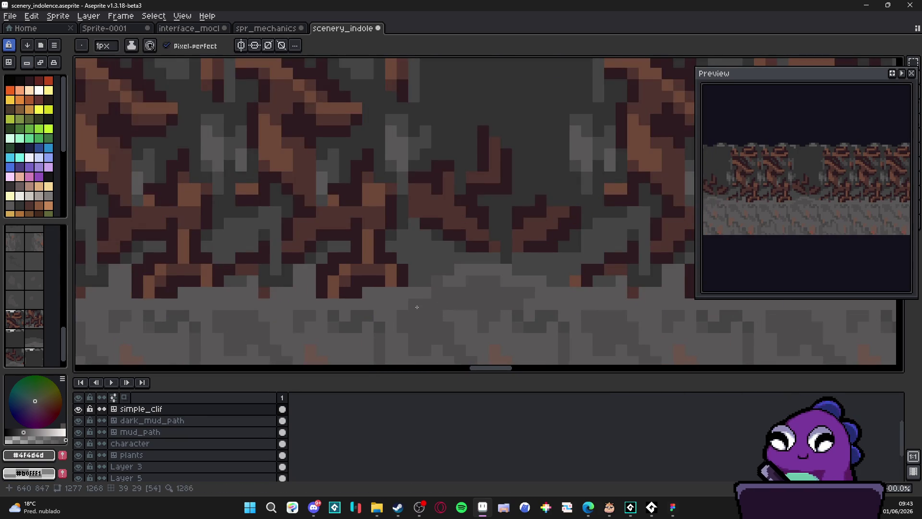
scroll(522, 312, down, 1)
scroll(497, 289, down, 2)
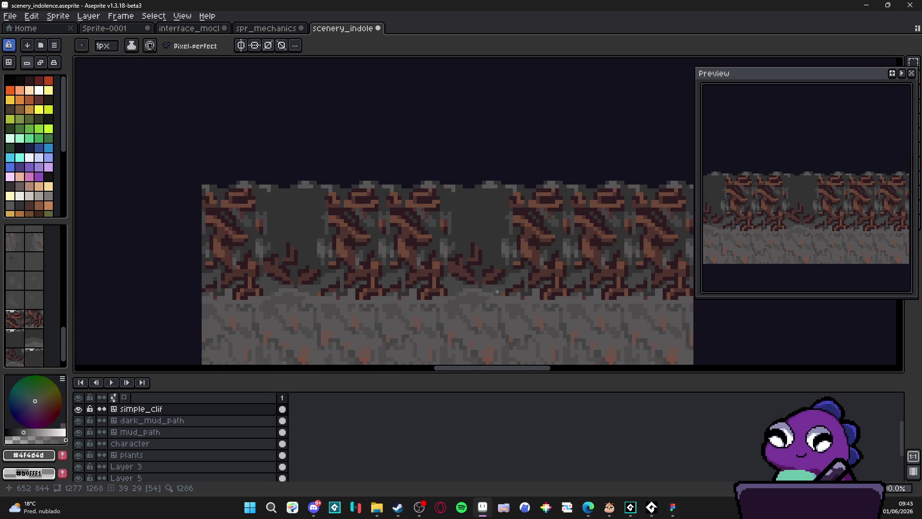
scroll(508, 288, down, 1)
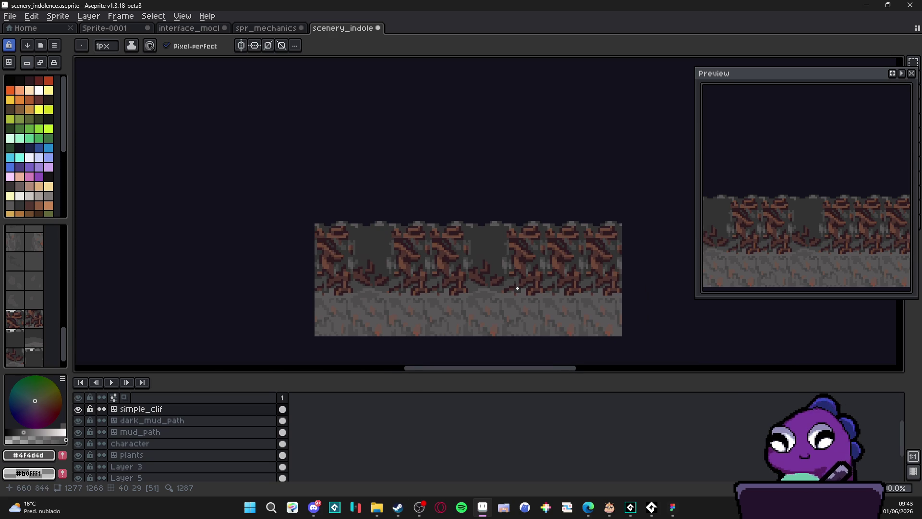
scroll(517, 288, down, 2)
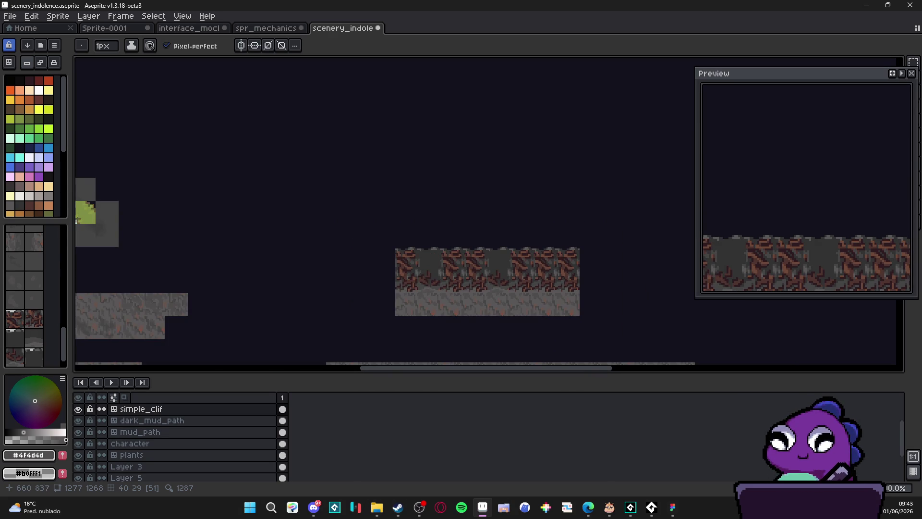
scroll(515, 270, up, 2)
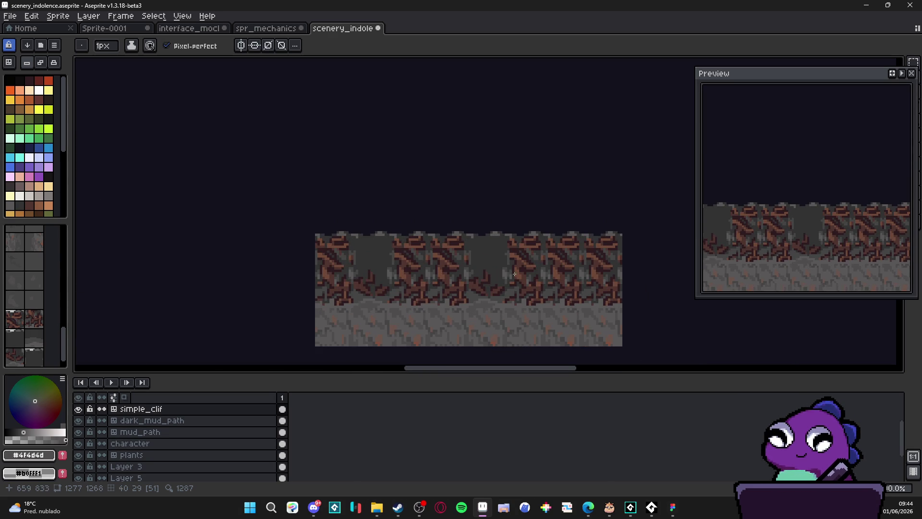
scroll(486, 263, up, 3)
key(b)
scroll(515, 243, down, 2)
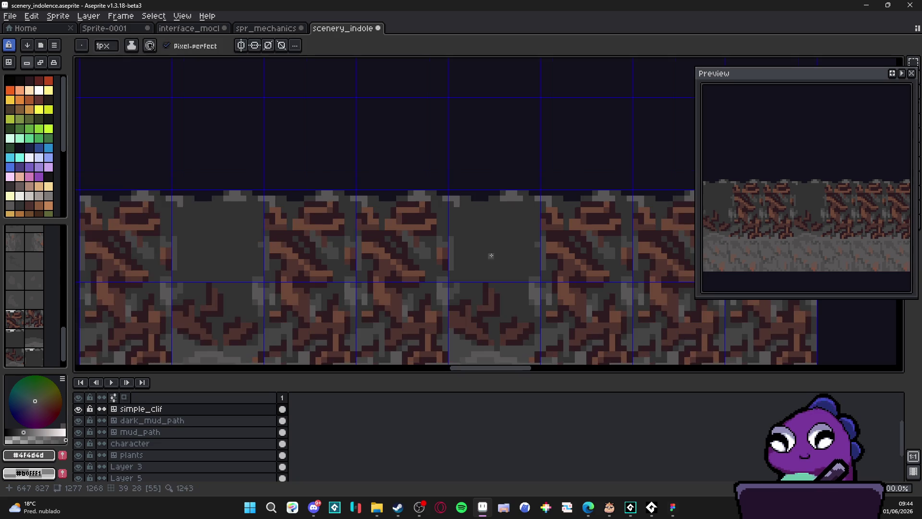
alt+click(460, 283)
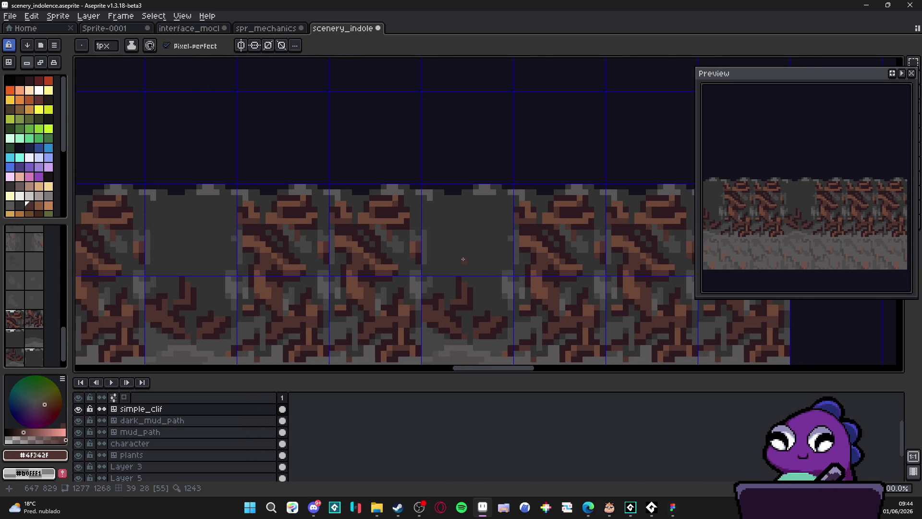
scroll(443, 240, up, 1)
scroll(441, 242, down, 2)
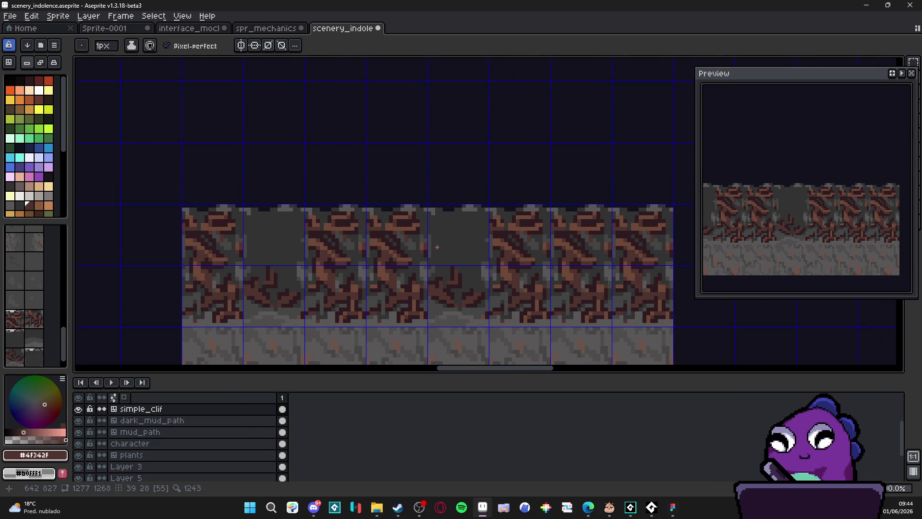
scroll(438, 246, down, 1)
scroll(465, 244, up, 3)
- Draw a curved brown #4F342F line across the plain grey tile
shift+click(482, 244)
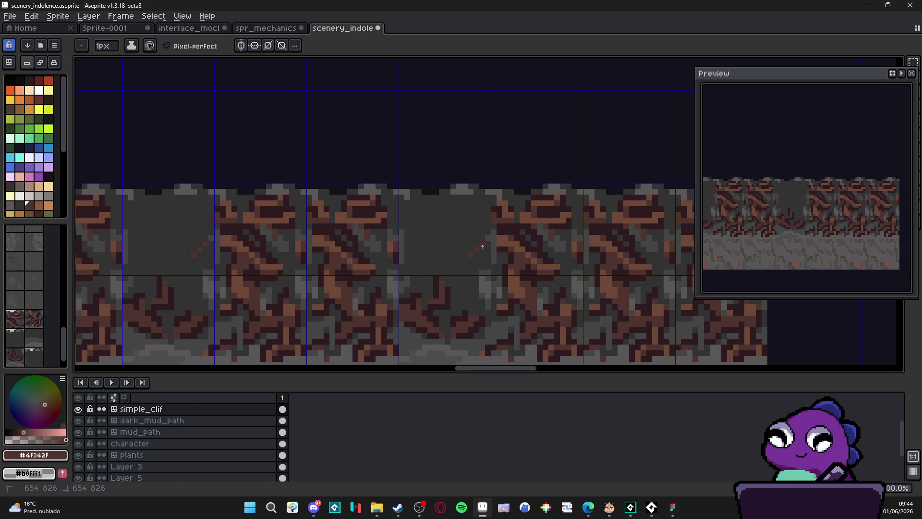
shift+click(447, 259)
shift+click(426, 254)
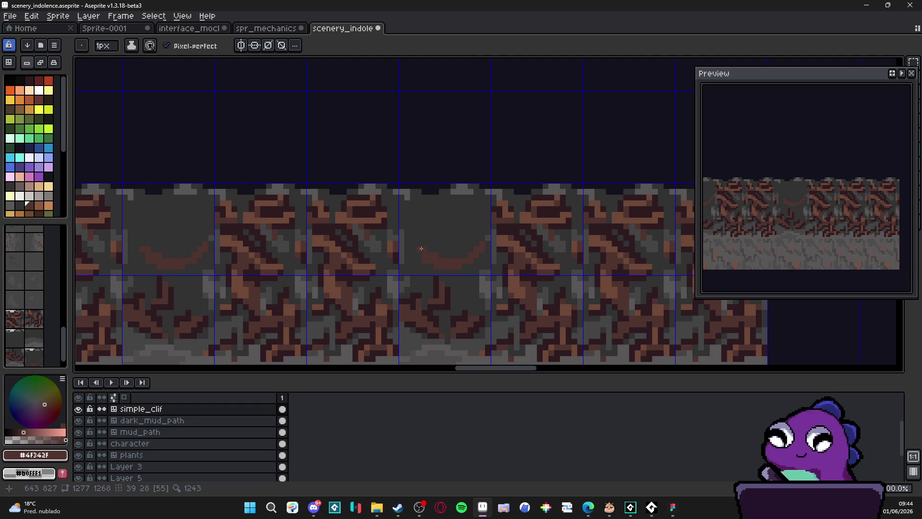
scroll(428, 252, left, 1)
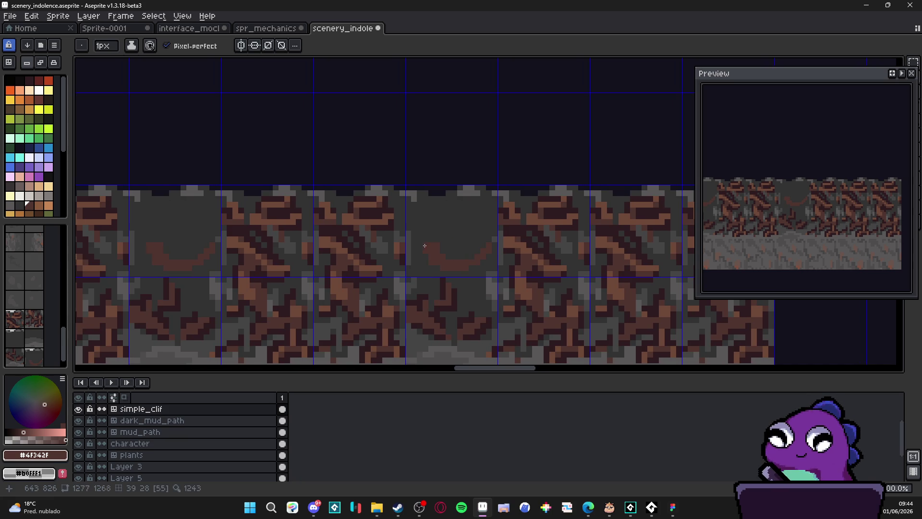
- Clean up the vein, alternating grey #323232 to trim and brown #4F342F to extend it
alt+click(429, 260)
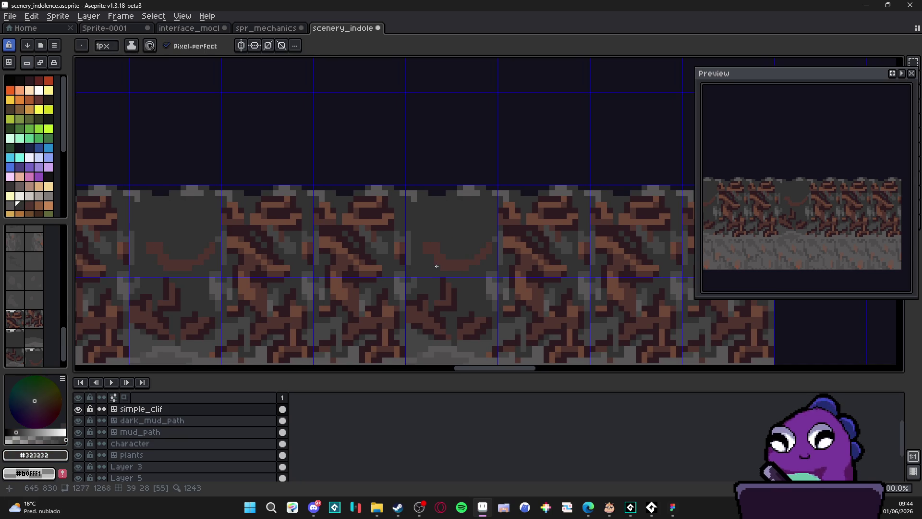
alt+click(442, 248)
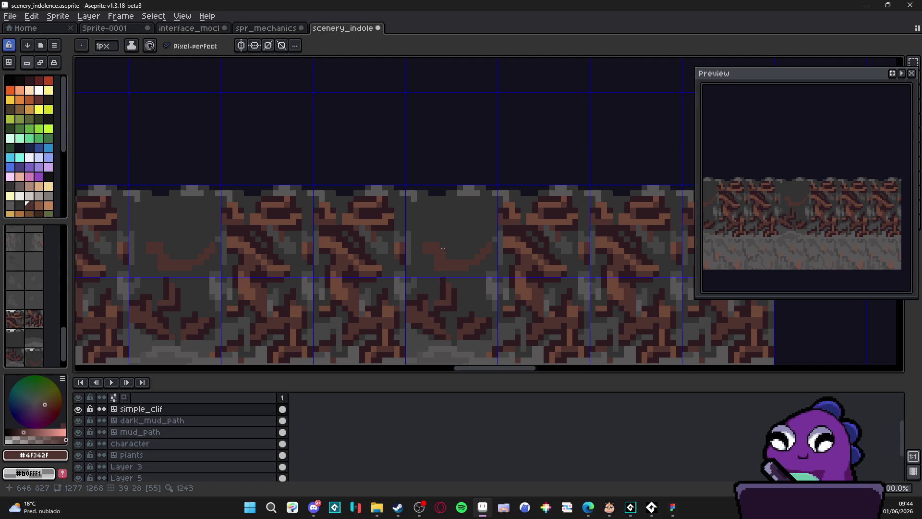
alt+click(427, 268)
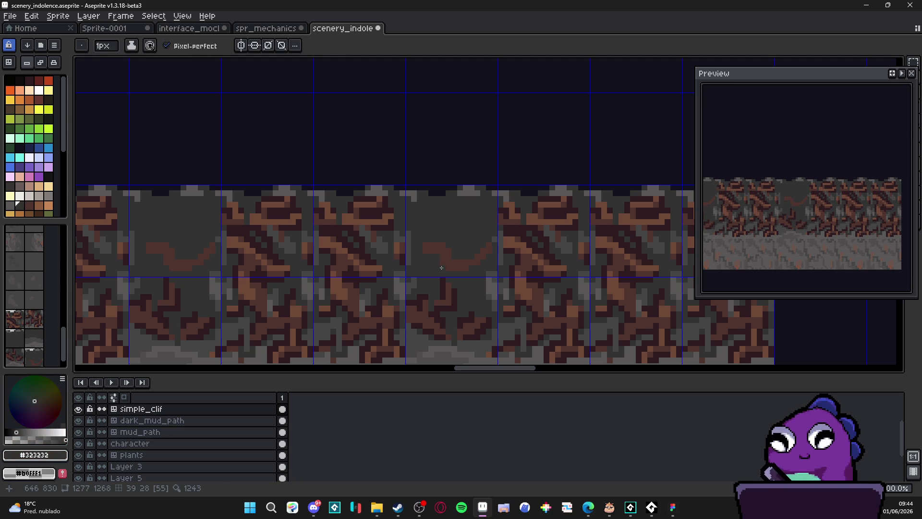
alt+click(471, 250)
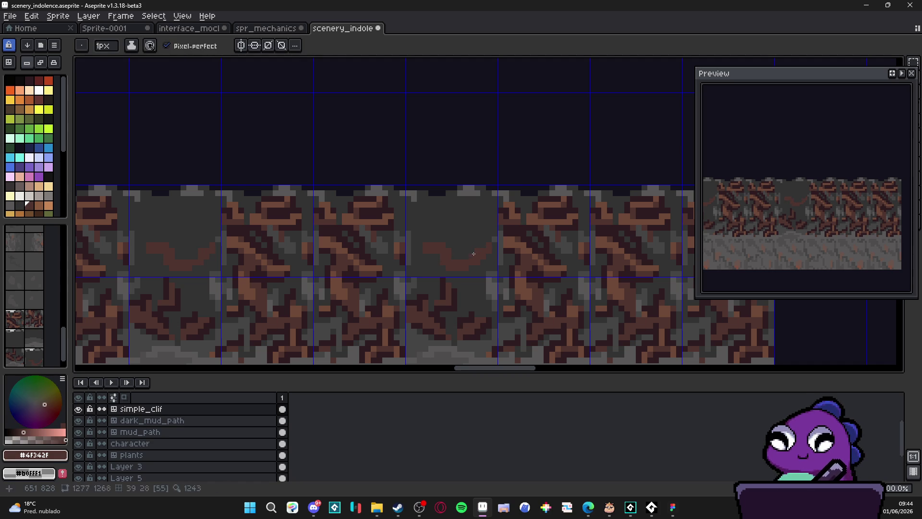
alt+click(483, 258)
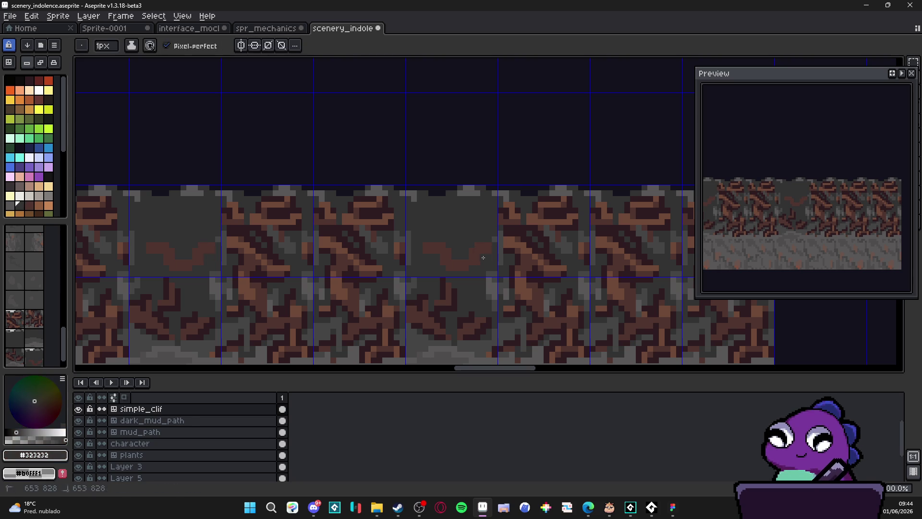
alt+click(485, 256)
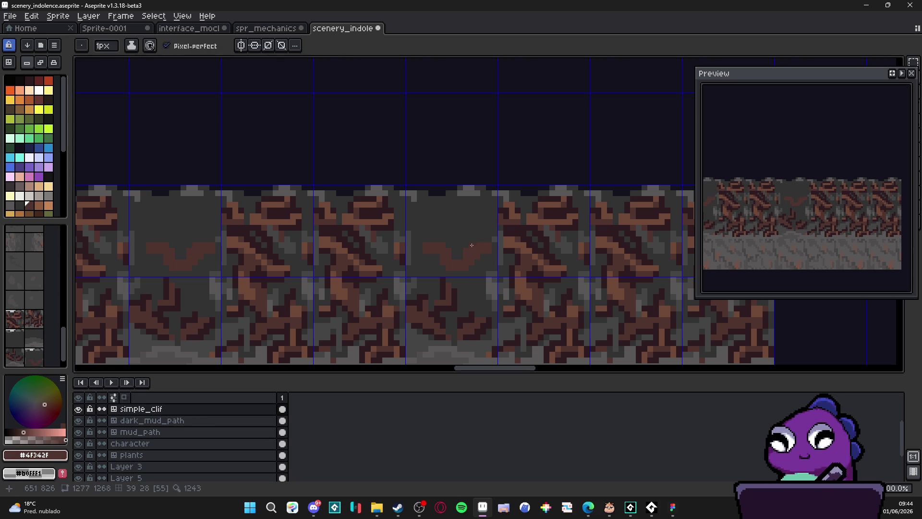
alt+click(493, 254)
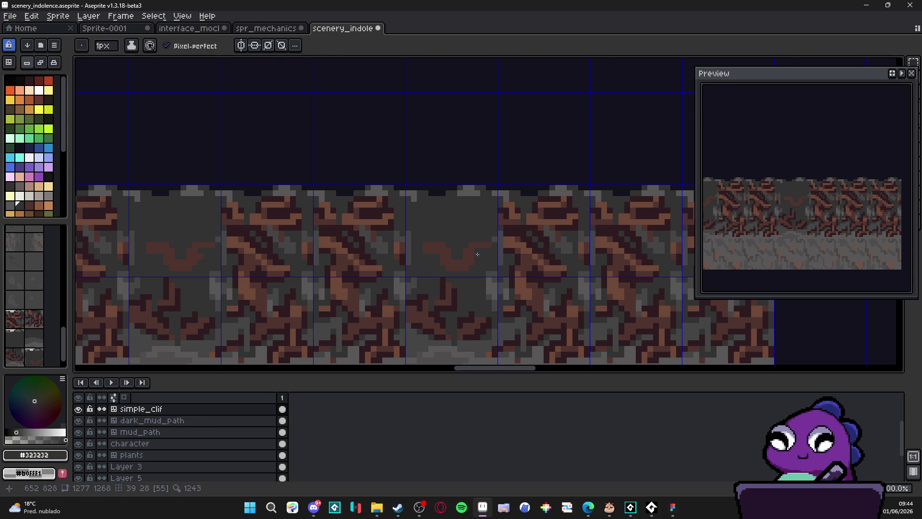
alt+click(459, 256)
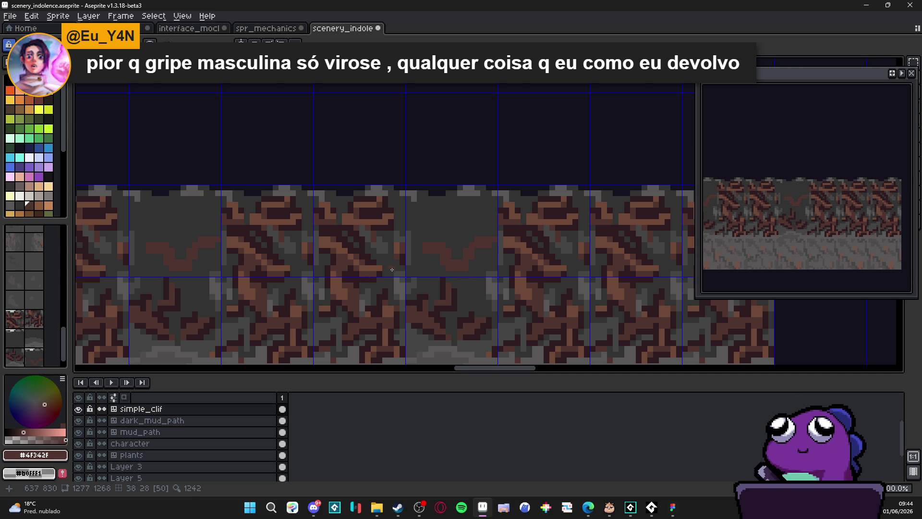
- Paint dark #2d1b1c shading along the brown vein
scroll(427, 276, up, 1)
alt+click(444, 278)
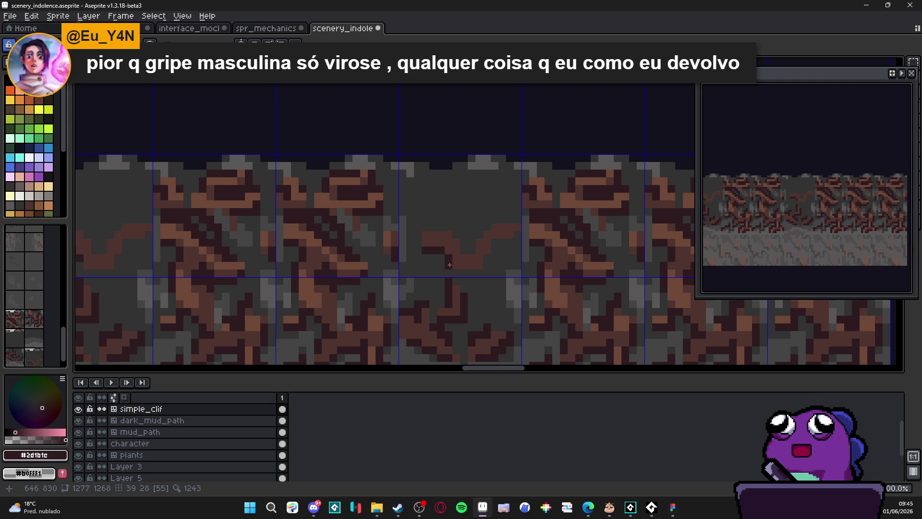
mouse_move(448, 260)
mouse_down()
mouse_move(494, 264)
mouse_move(487, 252)
mouse_move(507, 240)
mouse_up()
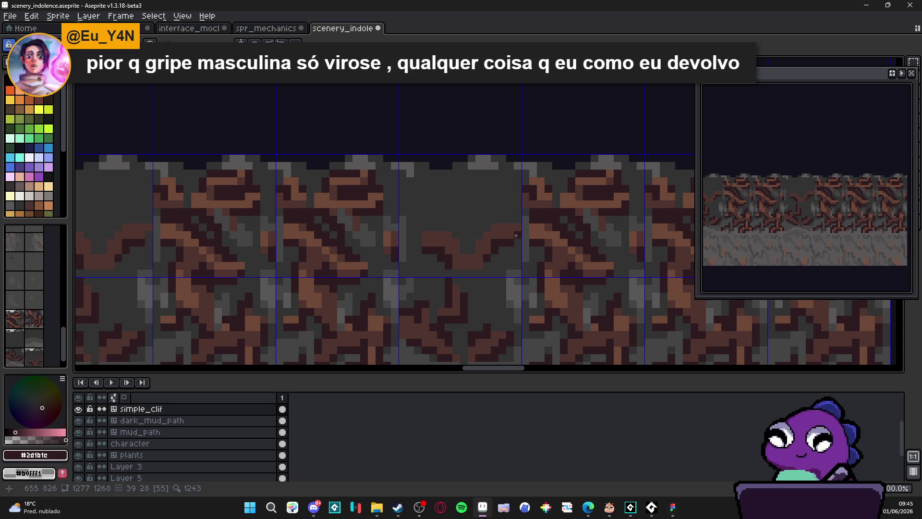
alt+click(471, 247)
alt+click(436, 239)
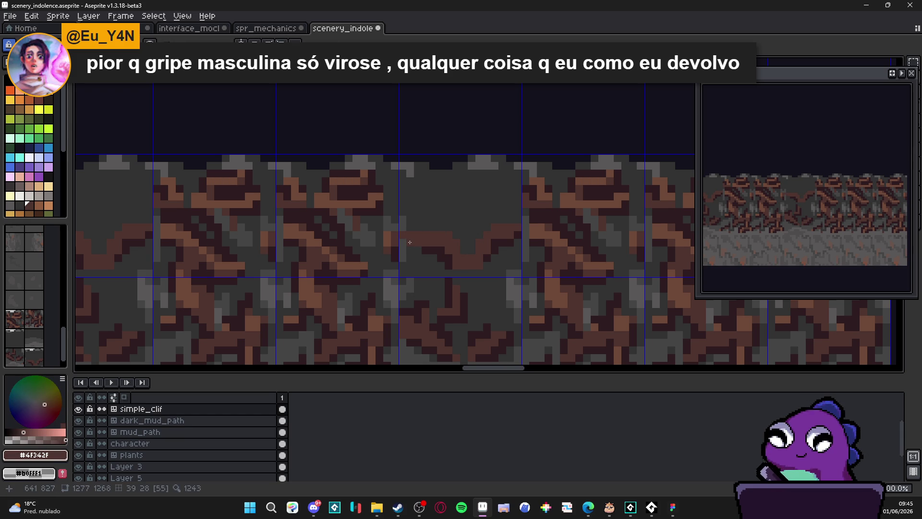
alt+click(425, 250)
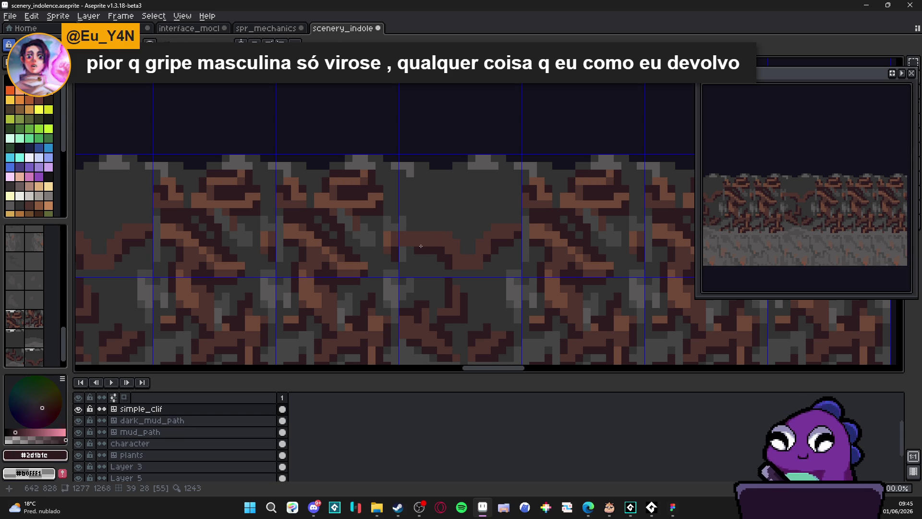
alt+click(430, 229)
- Draw a short grey #323232 line over the vein and resample the browns
scroll(461, 260, down, 3)
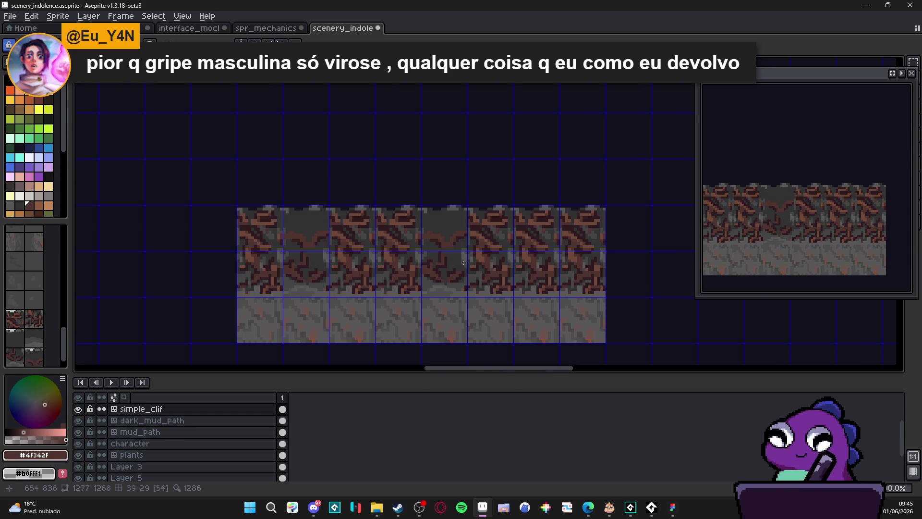
scroll(425, 245, up, 3)
alt+click(423, 245)
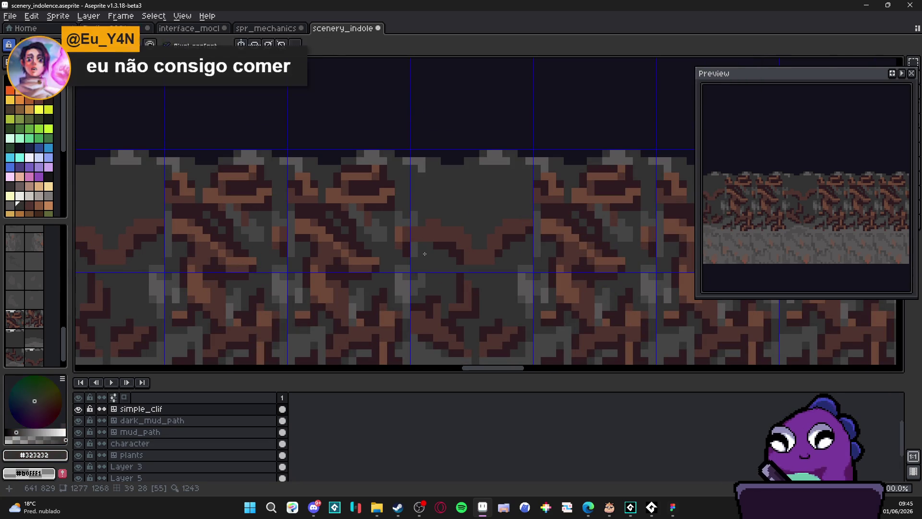
drag(413, 237, 434, 238)
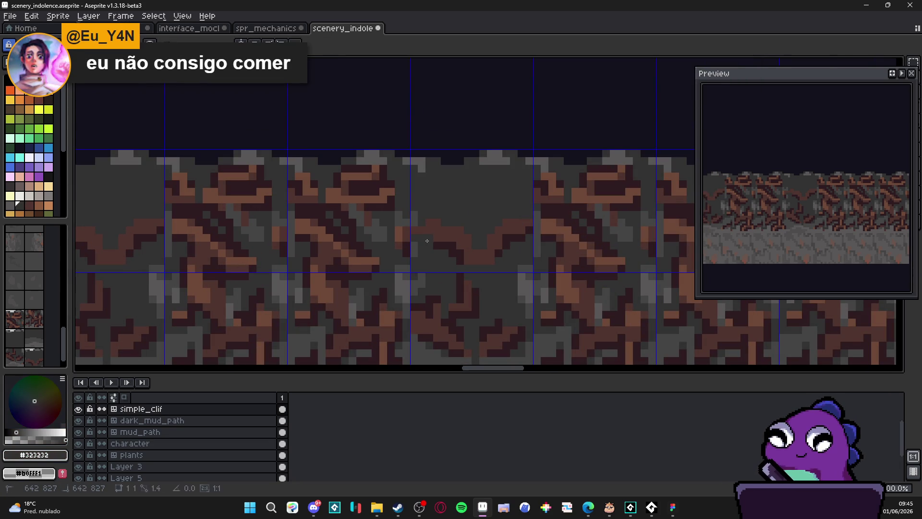
alt+click(447, 235)
alt+click(435, 238)
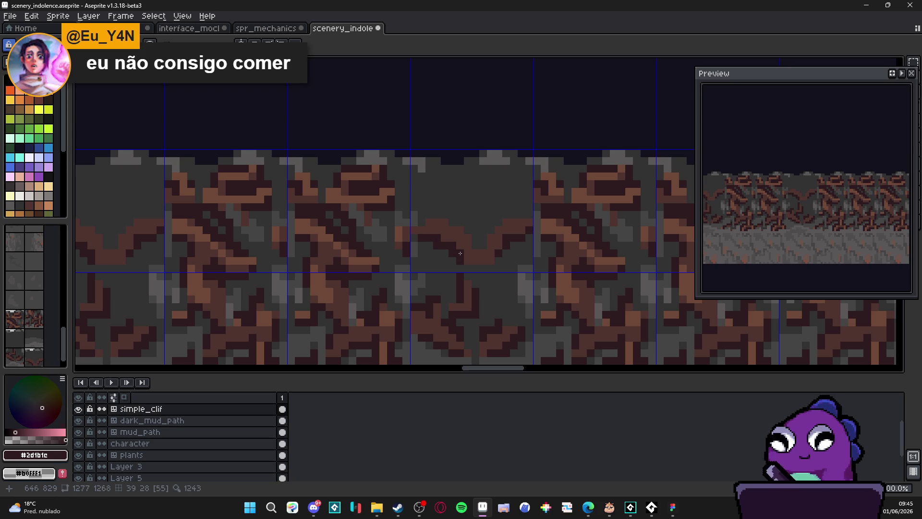
alt+click(475, 245)
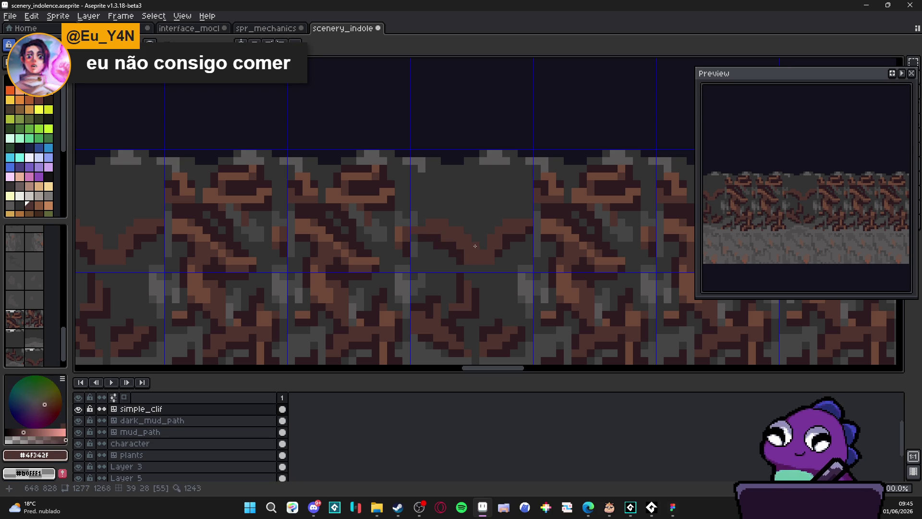
alt+click(461, 248)
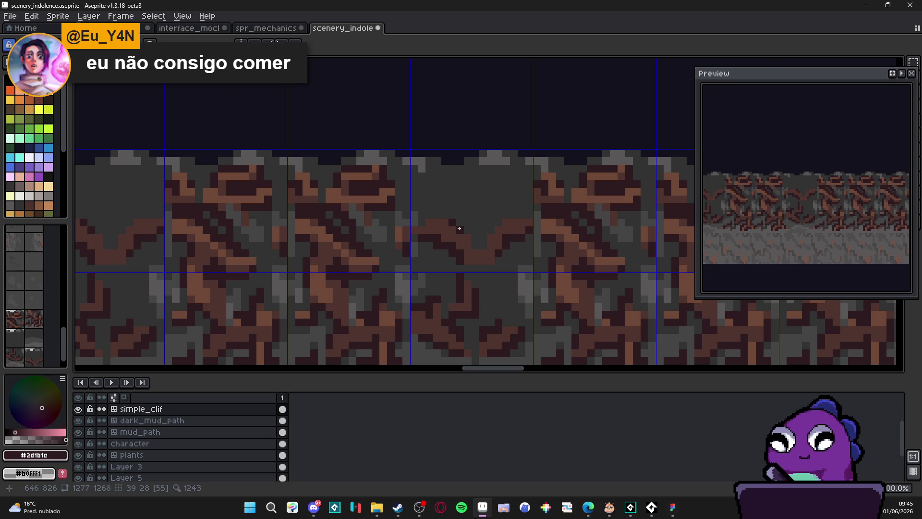
alt+click(482, 241)
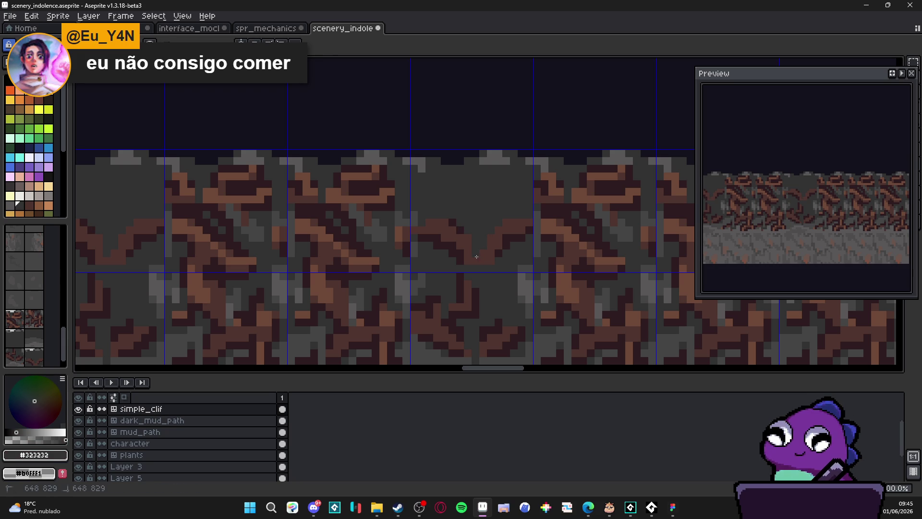
- Touch up the vein's right end with dark brown #2d1b1c and brown #4f342f
scroll(487, 246, down, 3)
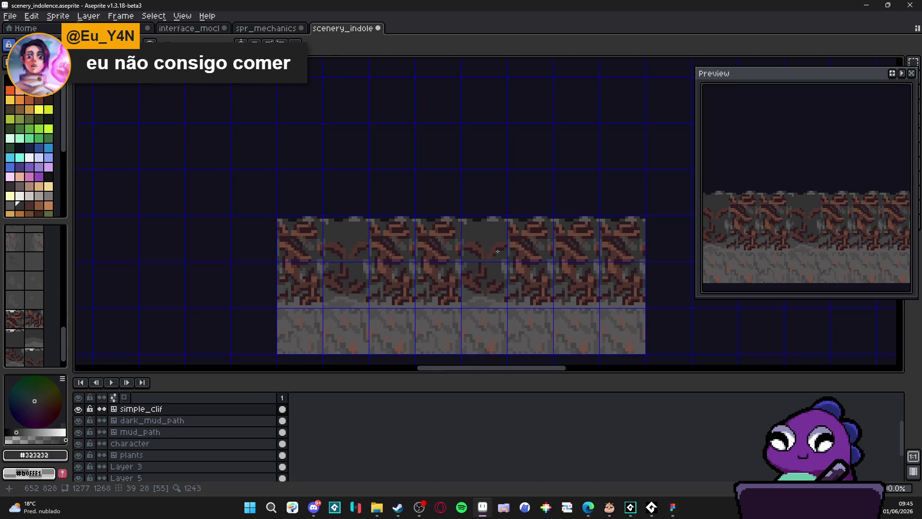
scroll(498, 252, up, 3)
alt+click(487, 261)
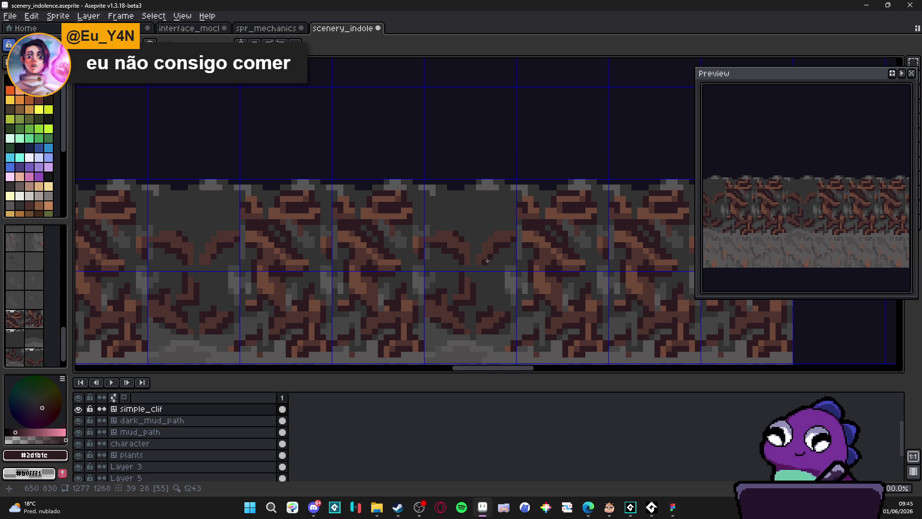
scroll(487, 260, down, 1)
scroll(490, 263, up, 2)
alt+click(491, 266)
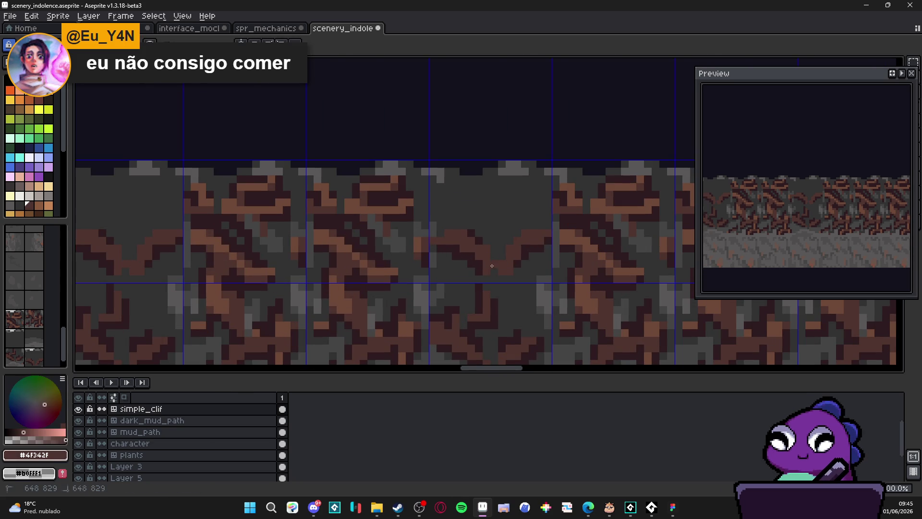
scroll(523, 223, down, 2)
scroll(493, 222, up, 1)
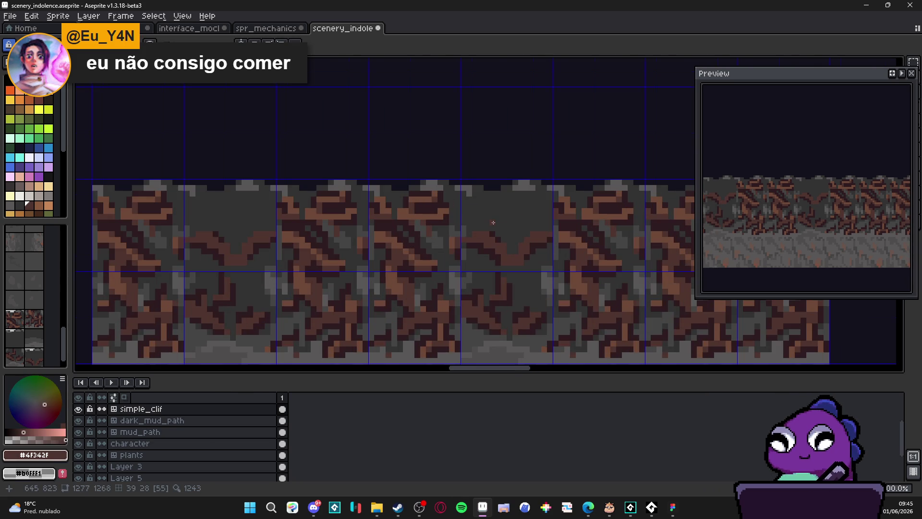
- Zoom in and out to inspect the strip, then take the rock's grey #454444
scroll(493, 222, down, 2)
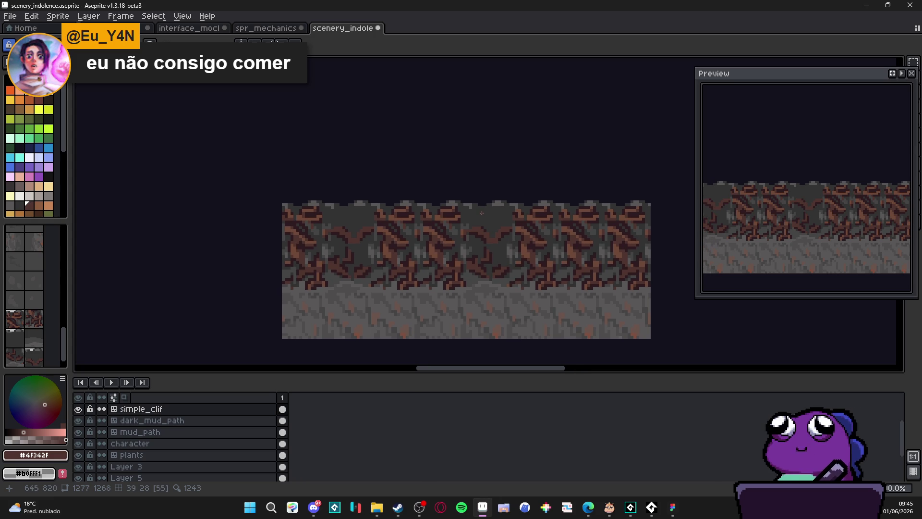
scroll(473, 264, down, 1)
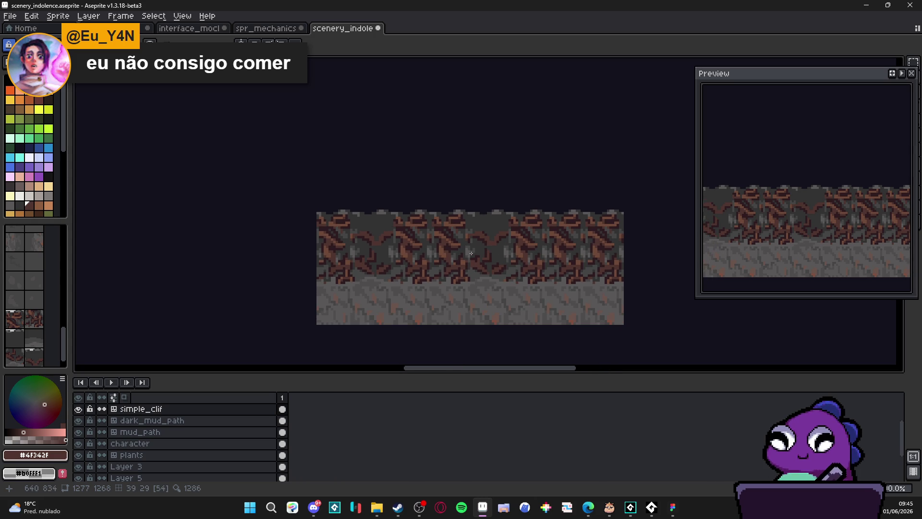
scroll(450, 276, down, 1)
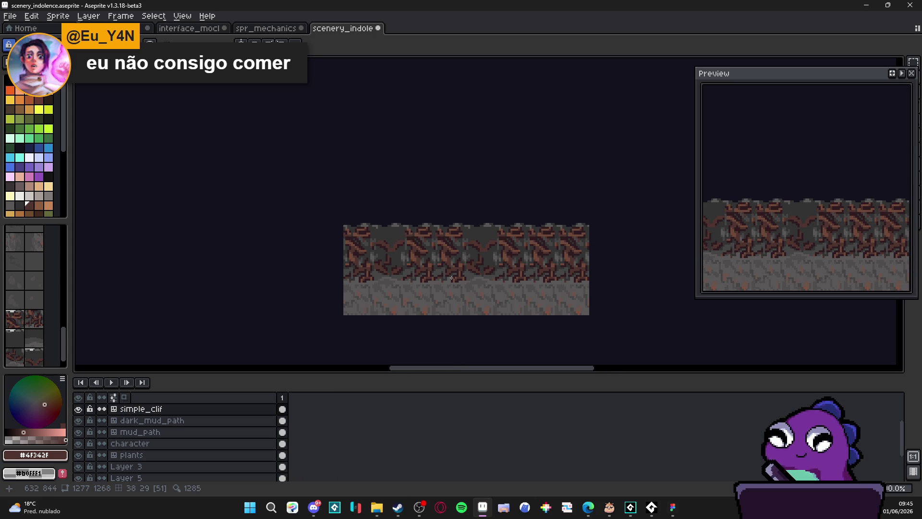
scroll(452, 282, down, 1)
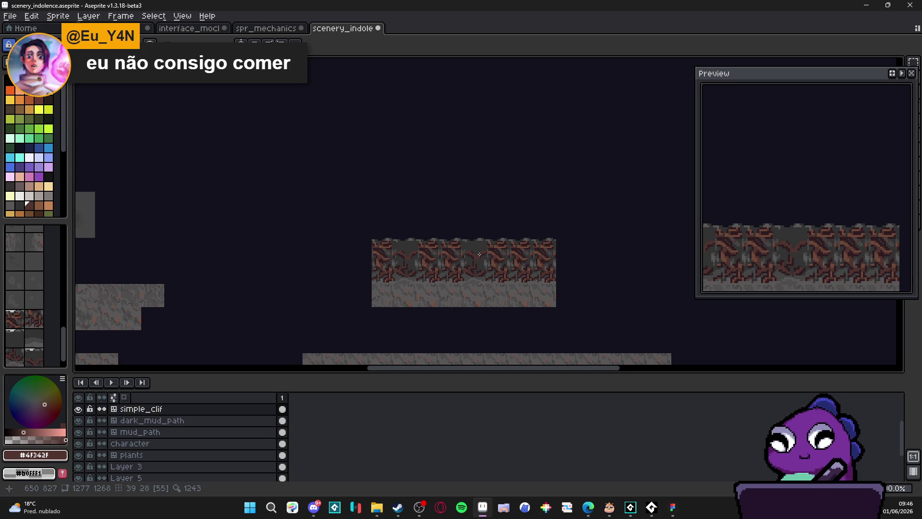
scroll(480, 254, up, 2)
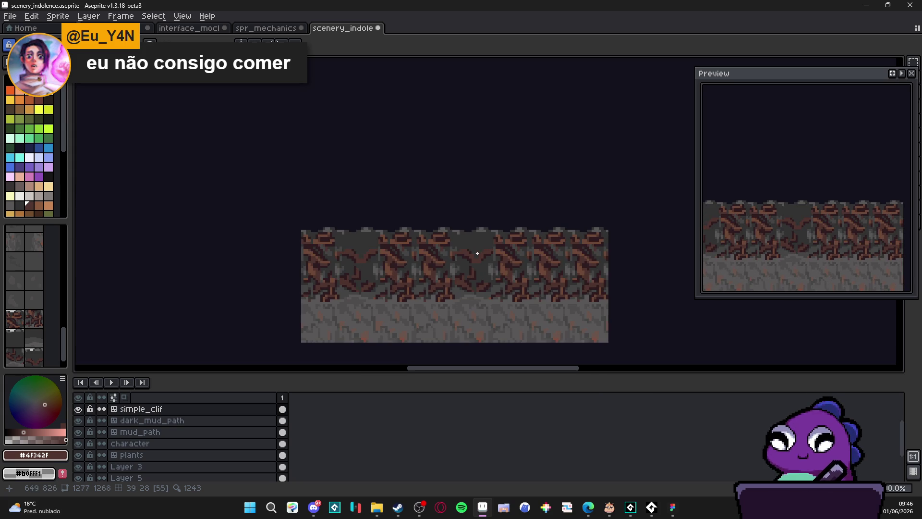
scroll(478, 253, down, 1)
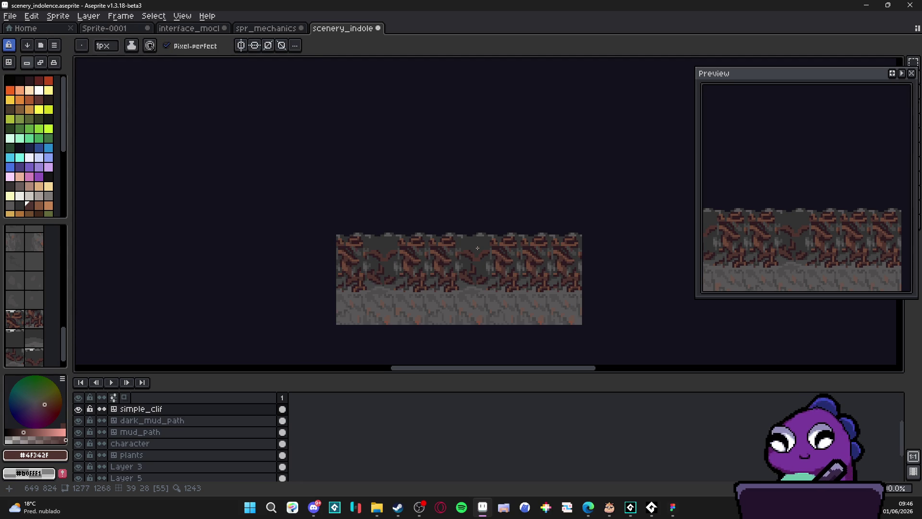
scroll(477, 237, up, 4)
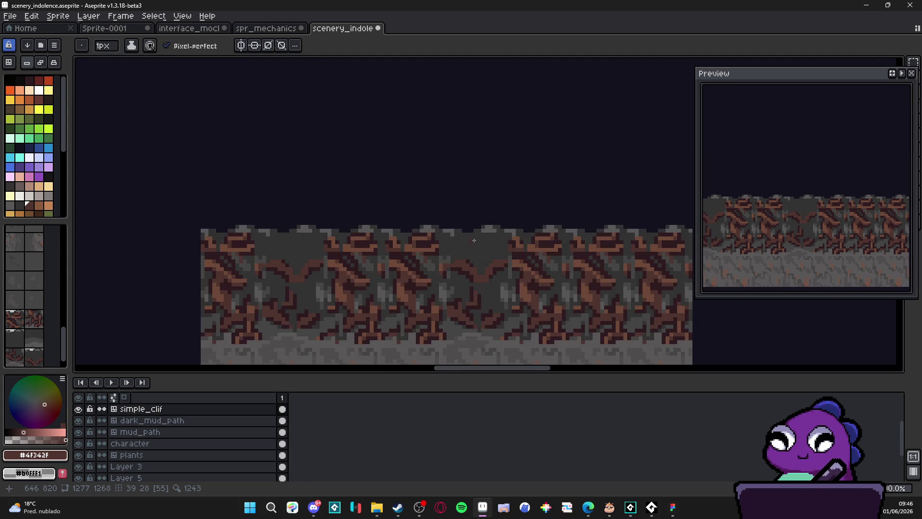
scroll(474, 283, down, 2)
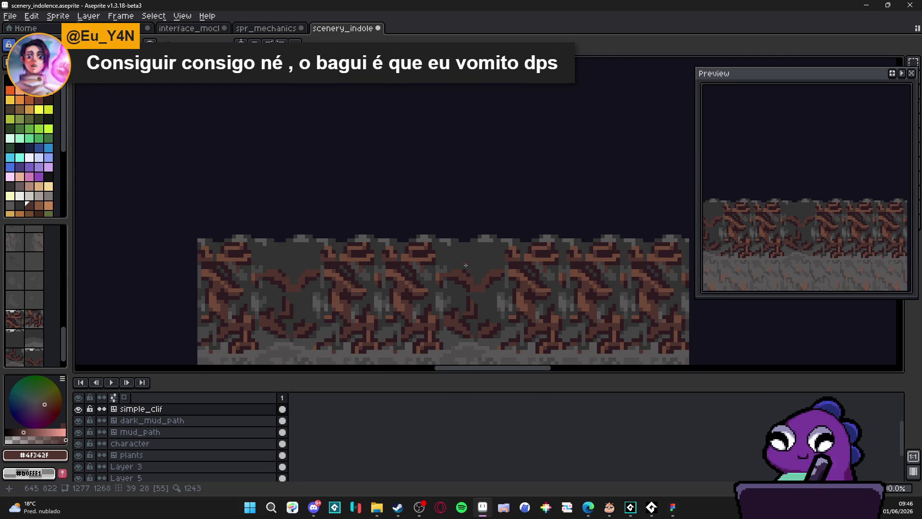
scroll(469, 289, up, 2)
alt+click(437, 306)
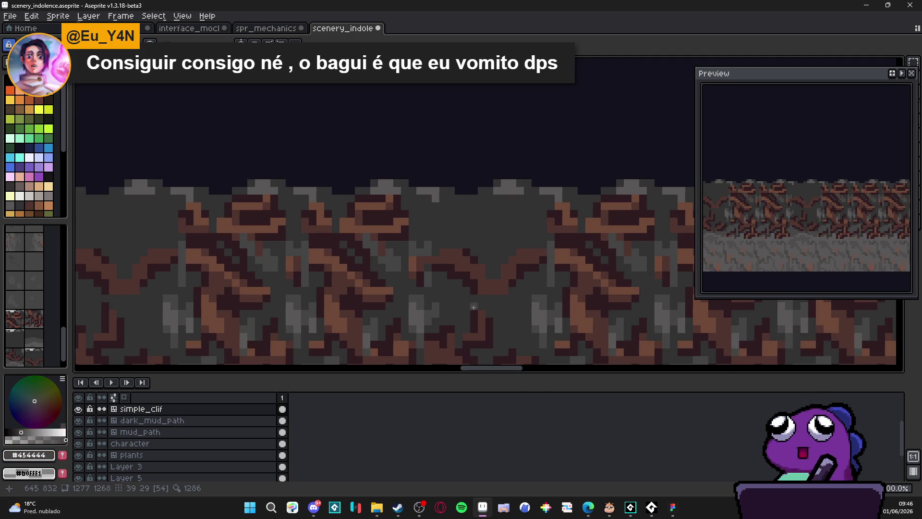
scroll(497, 314, down, 1)
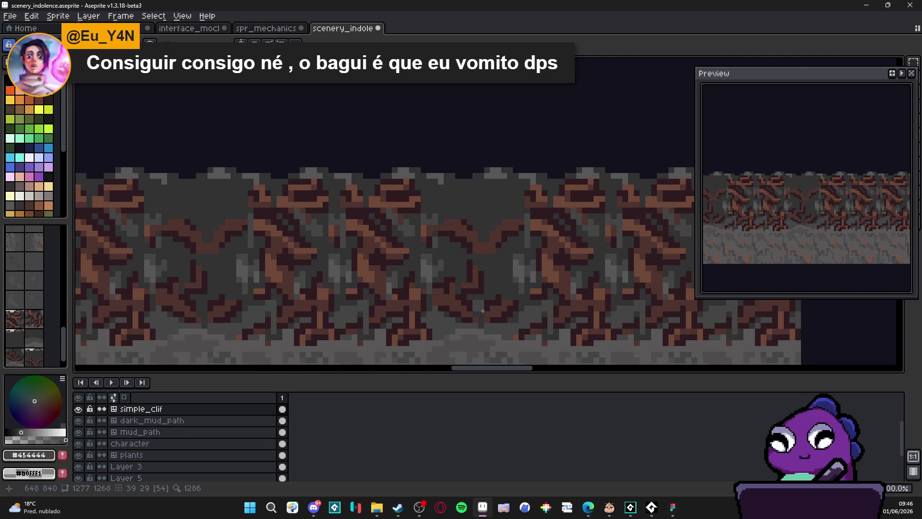
scroll(483, 304, down, 2)
scroll(486, 269, up, 4)
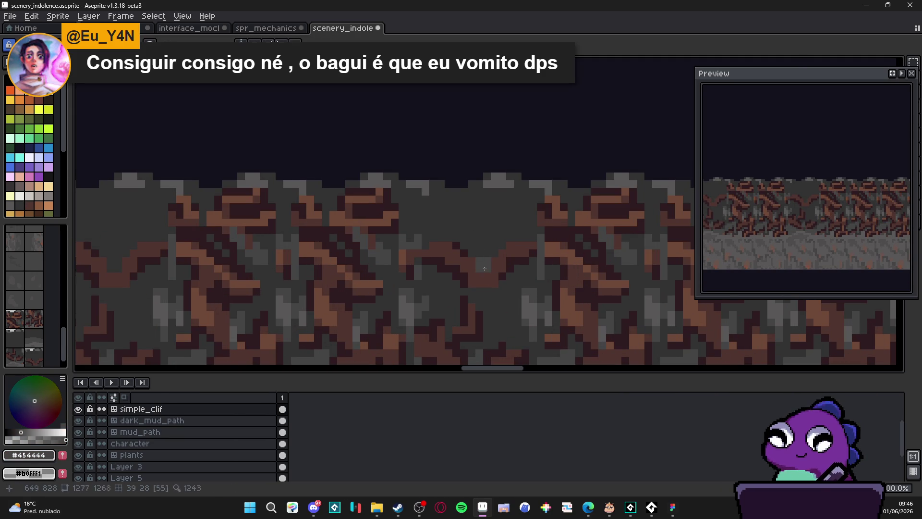
scroll(481, 250, down, 2)
scroll(488, 288, up, 2)
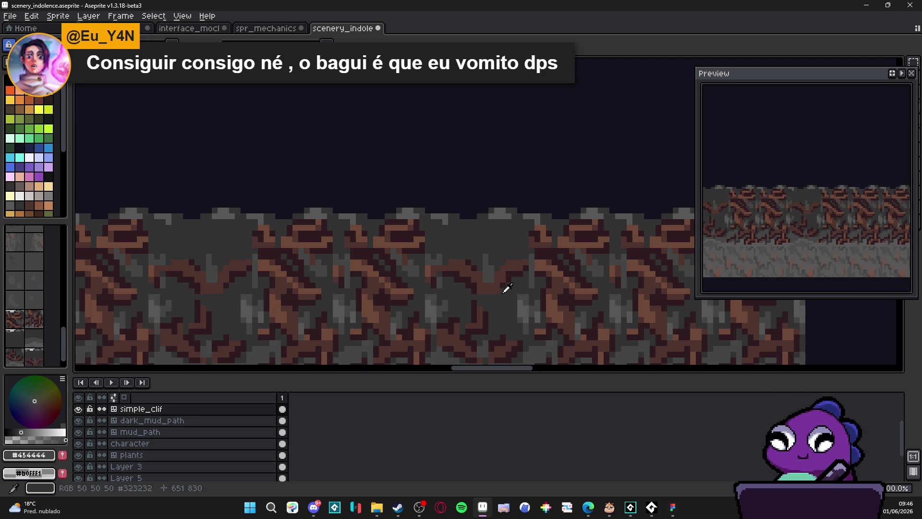
- Sample #4f342f brown and place pixels forming an arc along the upper rock
alt+click(505, 285)
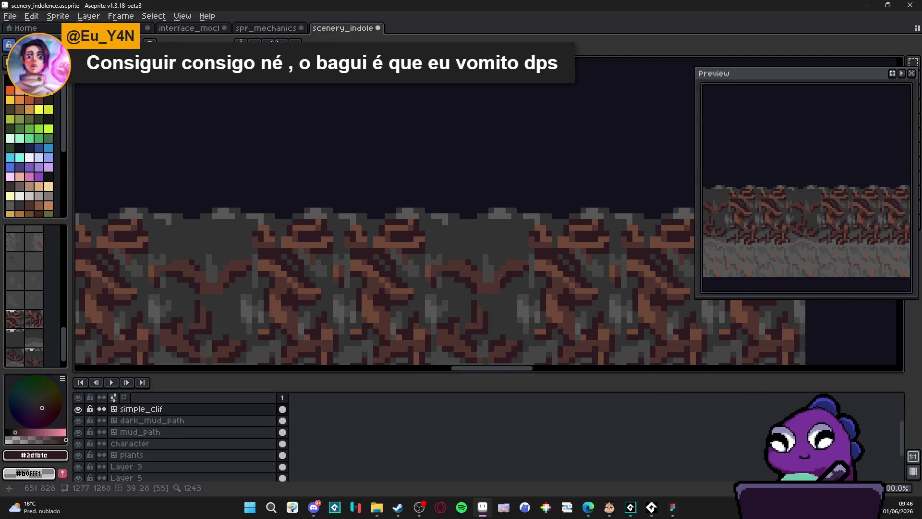
drag(510, 295, 528, 305)
alt+click(484, 269)
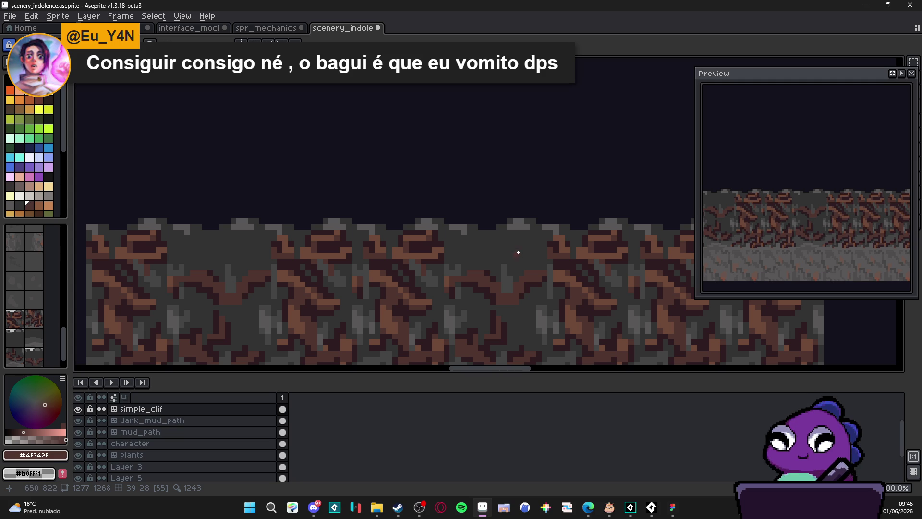
click(542, 247)
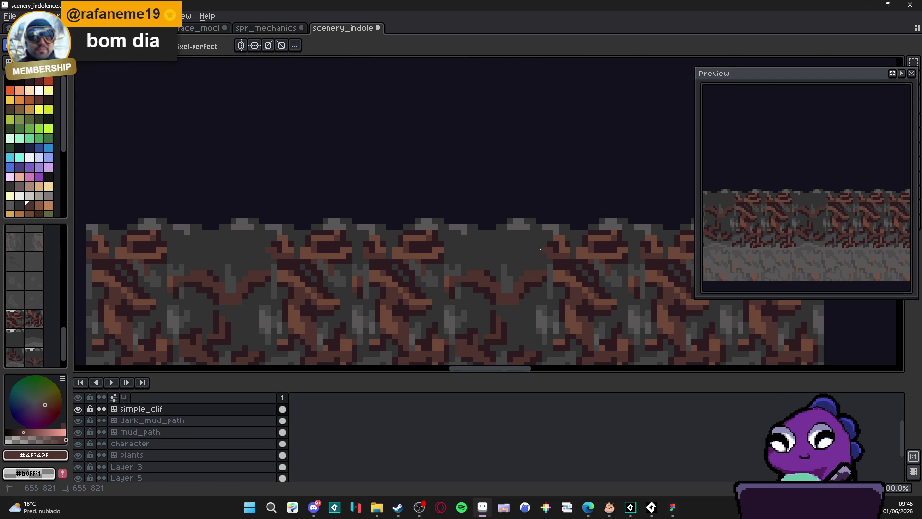
click(514, 236)
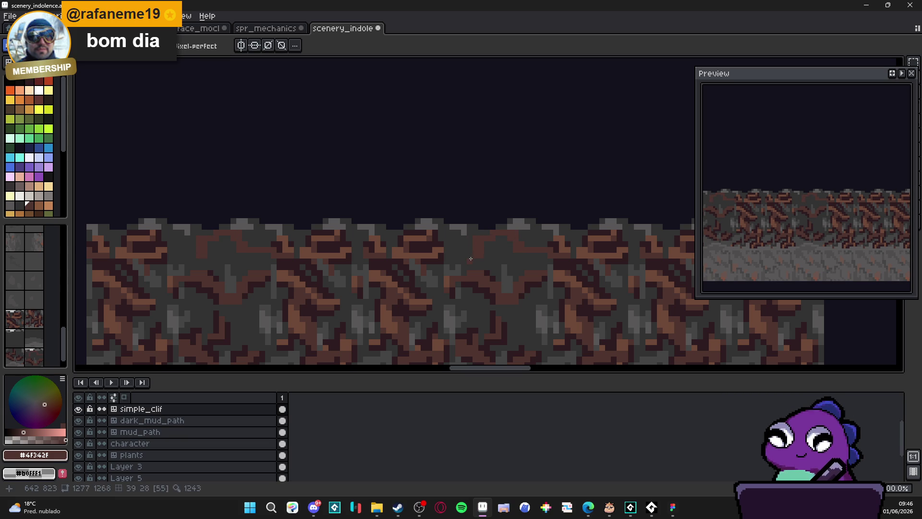
scroll(469, 256, down, 2)
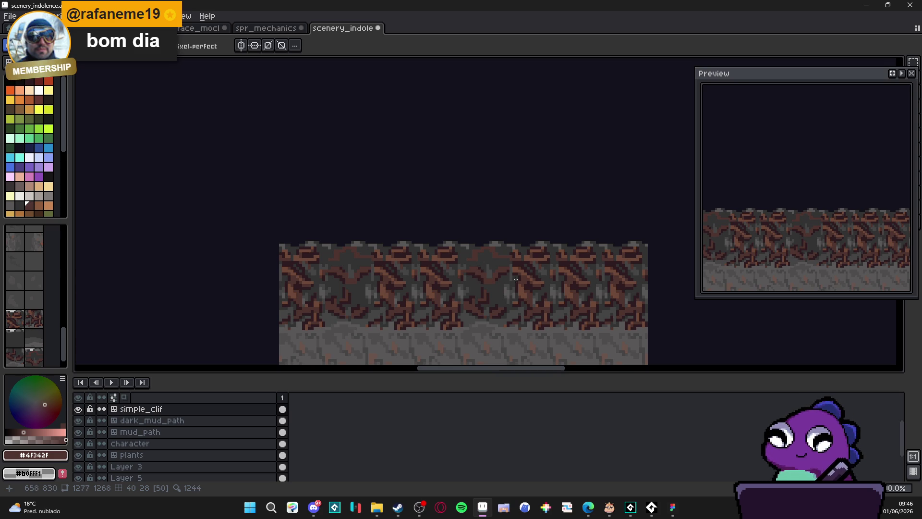
- Pick #2d1b1c and paint dark pixels along the rock seam
scroll(516, 284, up, 2)
alt+click(531, 258)
click(460, 255)
click(471, 255)
click(448, 255)
drag(448, 232, 437, 232)
click(436, 243)
click(425, 220)
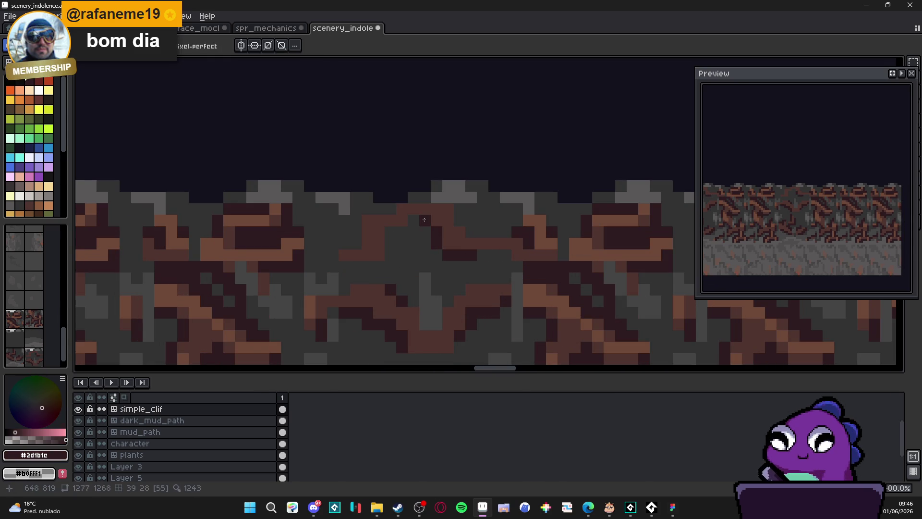
click(413, 220)
click(401, 232)
click(413, 232)
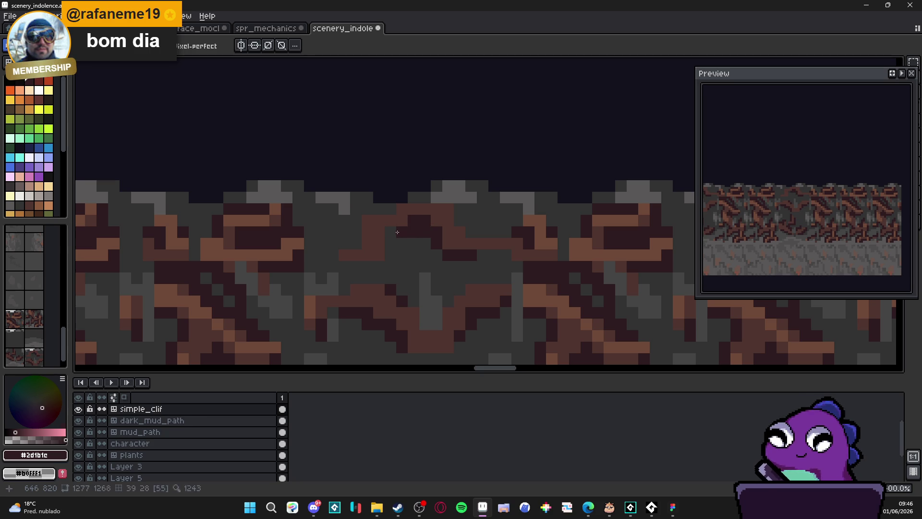
- Darken more pixels in the V-shaped rock crack with #2d1b1c
click(390, 232)
drag(391, 255, 379, 255)
click(356, 231)
click(356, 221)
click(379, 209)
click(368, 267)
click(355, 266)
click(471, 232)
click(460, 221)
- Draw a lighter #6c4837 brown highlight stroke across the seam
scroll(482, 287, down, 3)
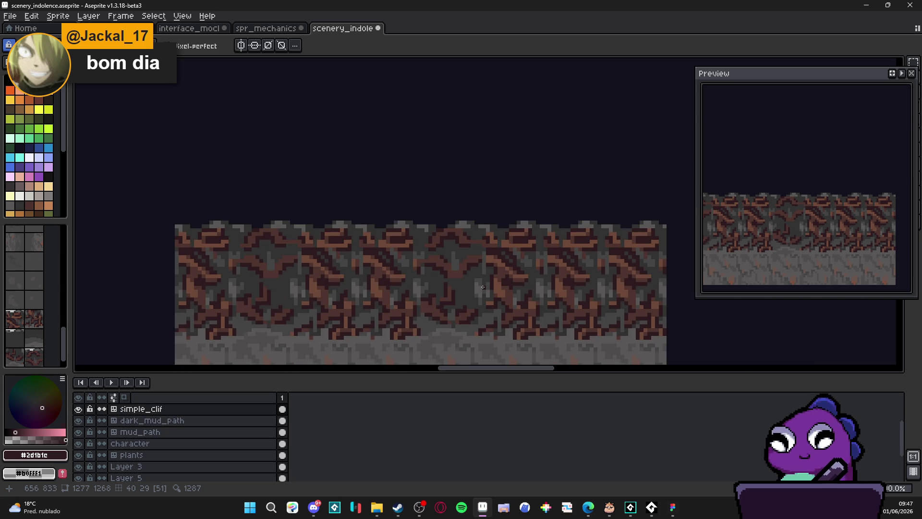
scroll(474, 257, up, 2)
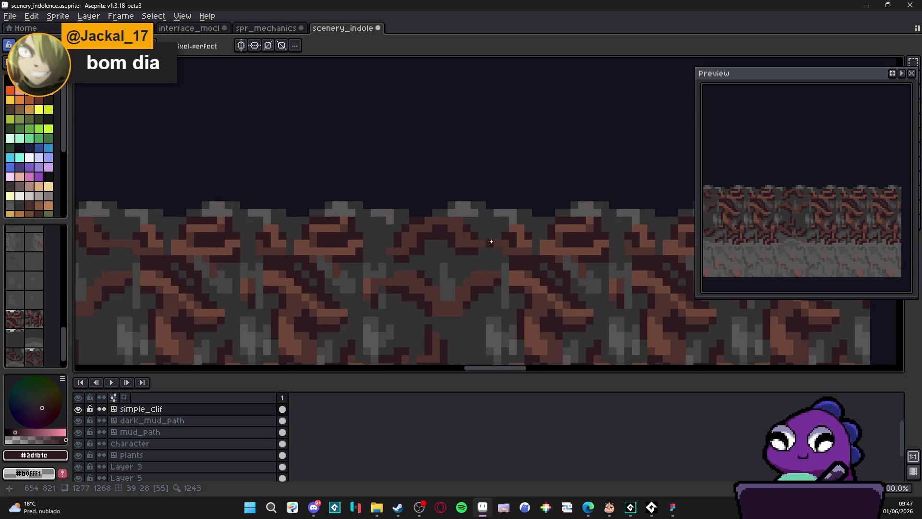
alt+click(480, 225)
mouse_move(391, 210)
mouse_down()
mouse_move(422, 214)
mouse_move(439, 247)
mouse_up()
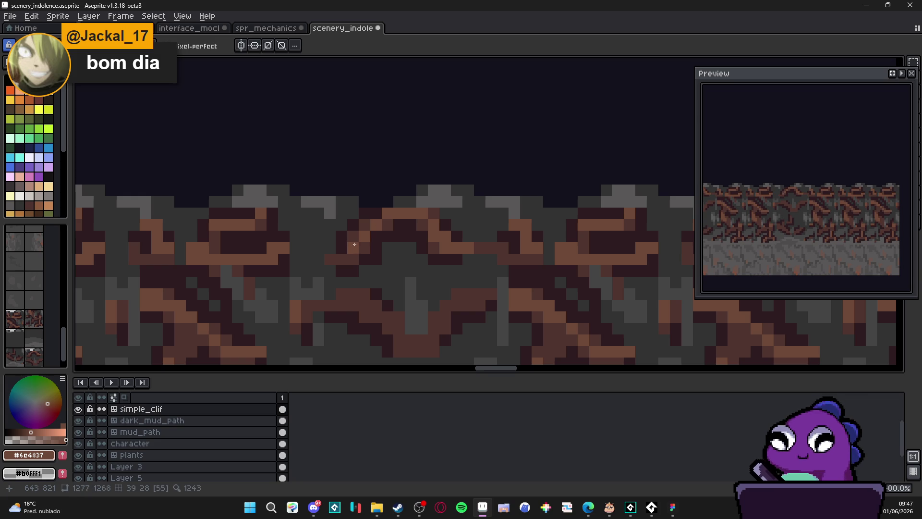
scroll(398, 273, down, 3)
scroll(398, 273, up, 2)
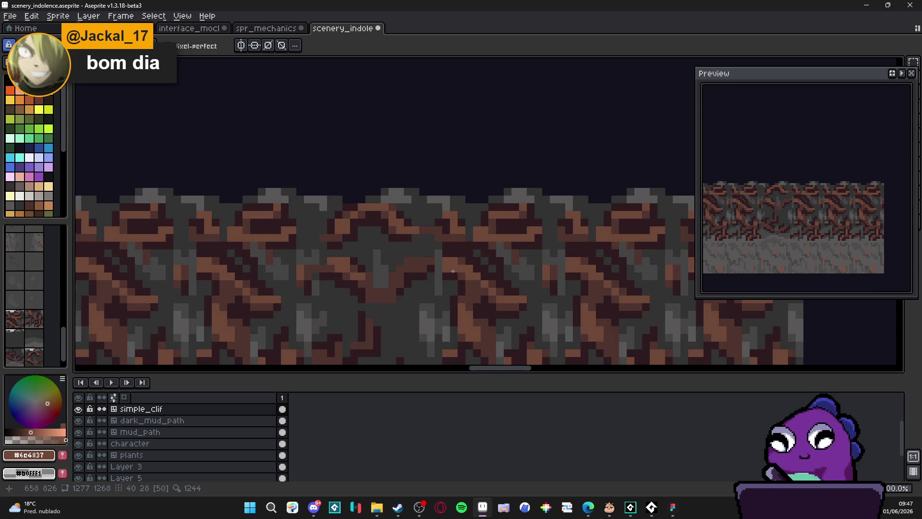
- Sample the grey #454444 from the cliff rock
scroll(418, 263, down, 3)
scroll(434, 266, up, 3)
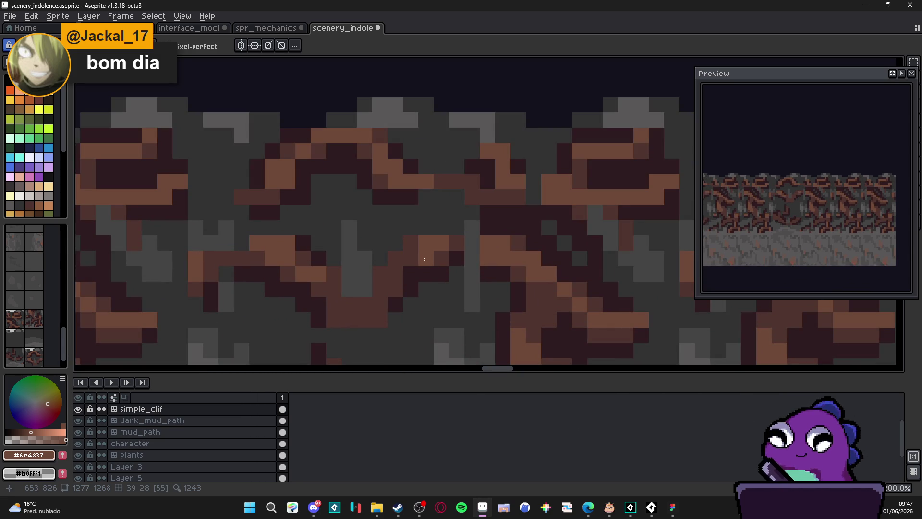
scroll(418, 269, down, 4)
scroll(424, 281, down, 2)
scroll(425, 279, up, 1)
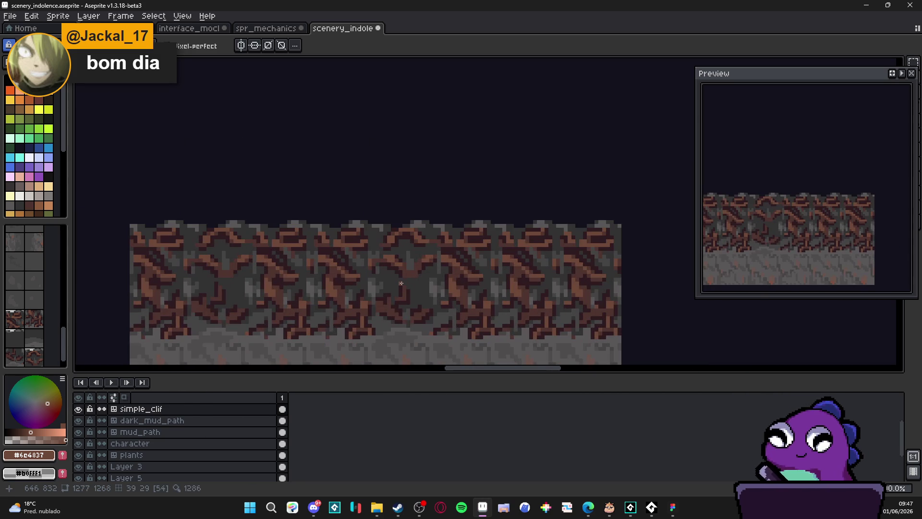
scroll(416, 265, down, 2)
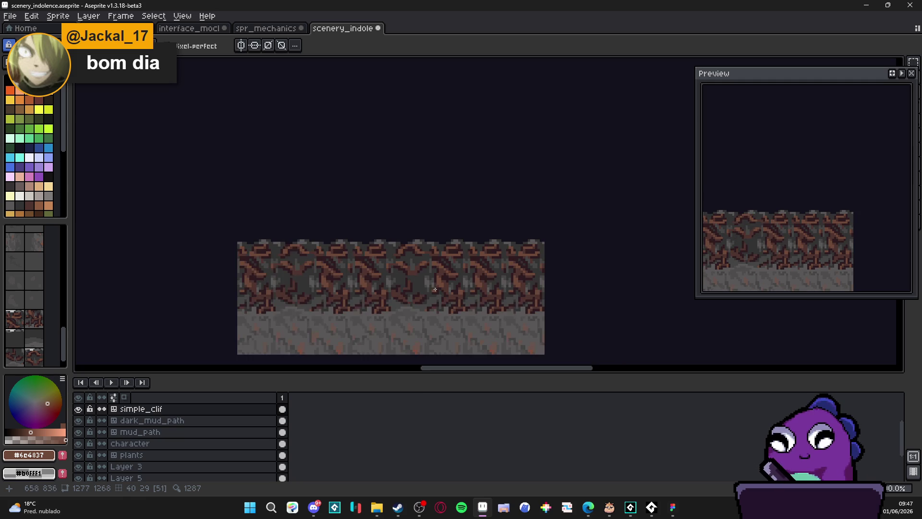
scroll(415, 315, up, 2)
scroll(415, 315, up, 1)
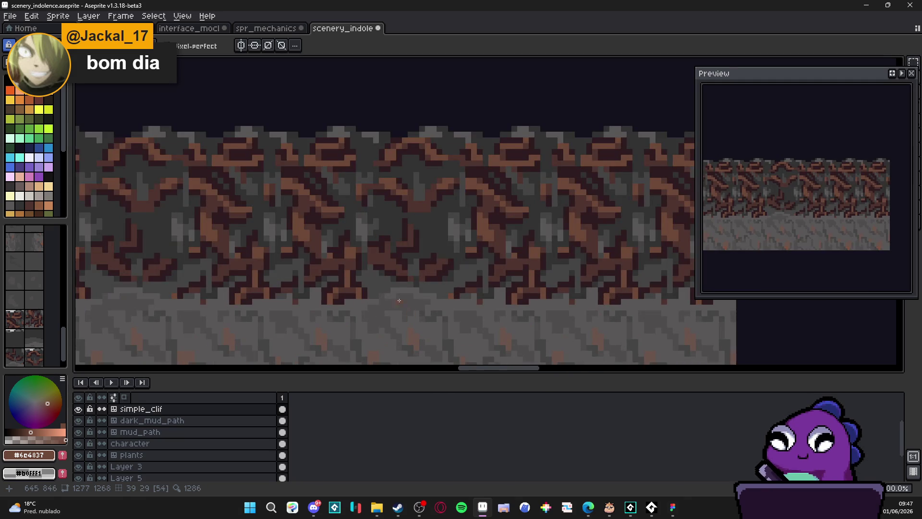
alt+click(413, 303)
scroll(413, 302, up, 1)
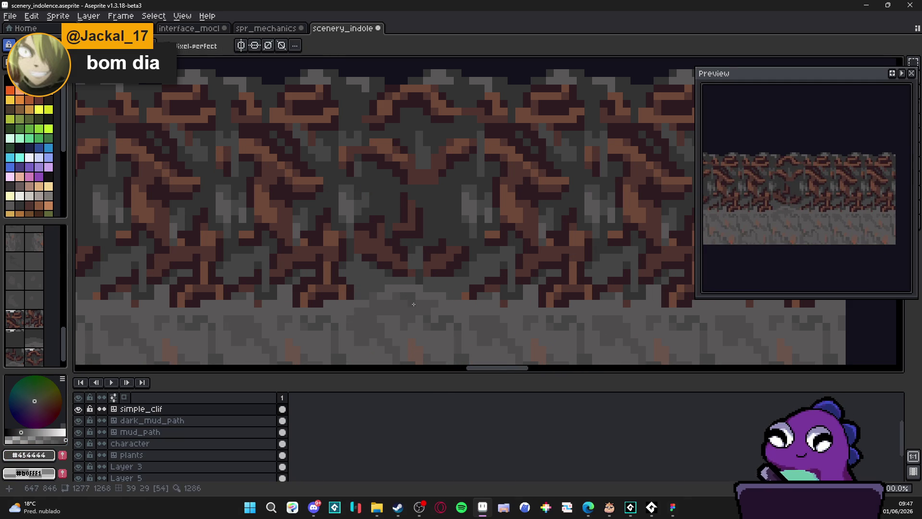
scroll(419, 314, down, 2)
scroll(419, 314, down, 1)
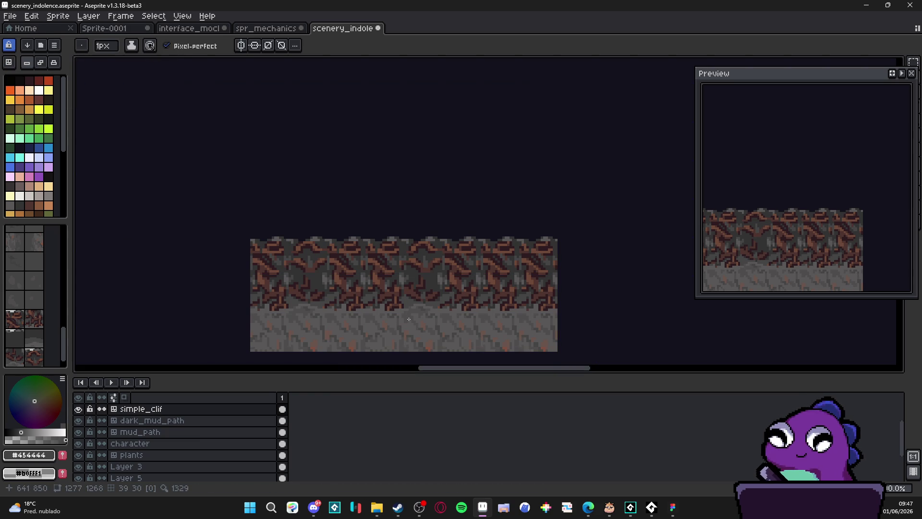
scroll(408, 319, up, 3)
- Set the Pencil brush size to 1 px for retouching
key(i)
key(b)
key(minus)
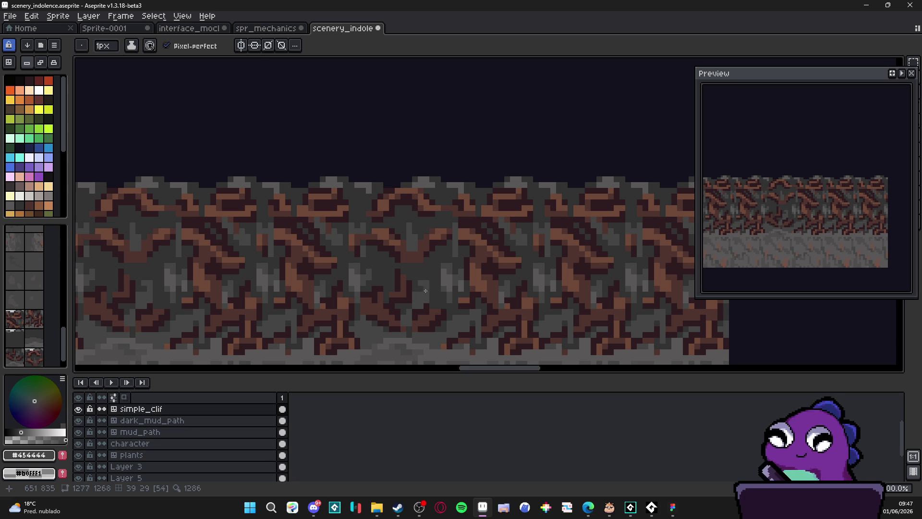
key(plus)
key(minus)
scroll(435, 308, down, 2)
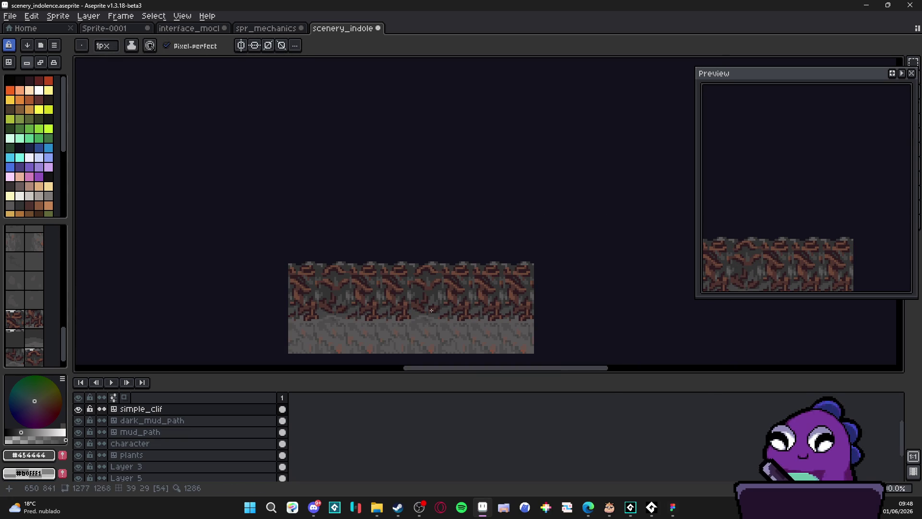
scroll(432, 310, up, 3)
- Pick the dark grey #323232, mid grey #454444 and lighter grey #595757 from the rock
alt+click(435, 301)
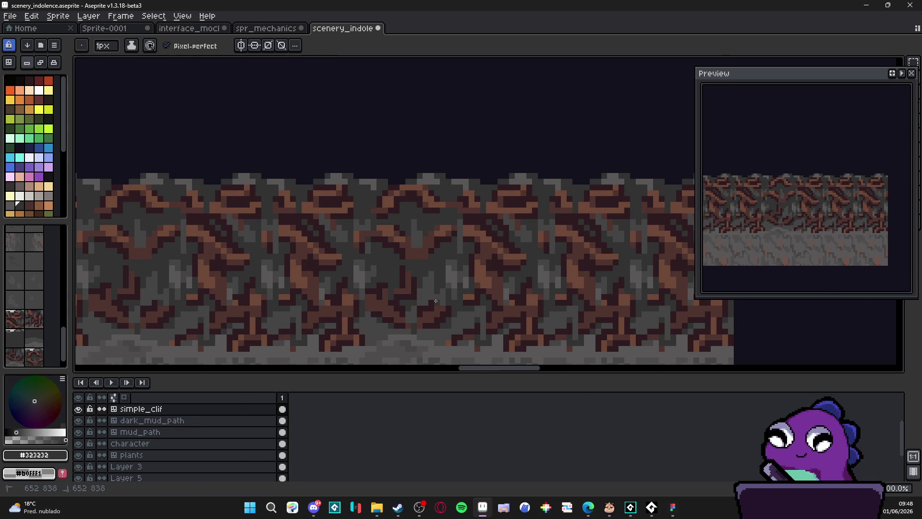
alt+click(447, 294)
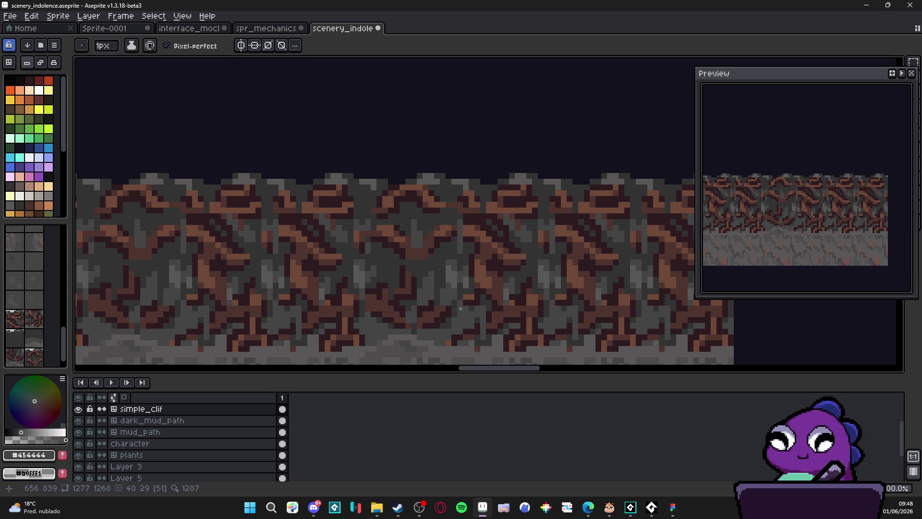
scroll(461, 307, down, 2)
scroll(462, 291, up, 3)
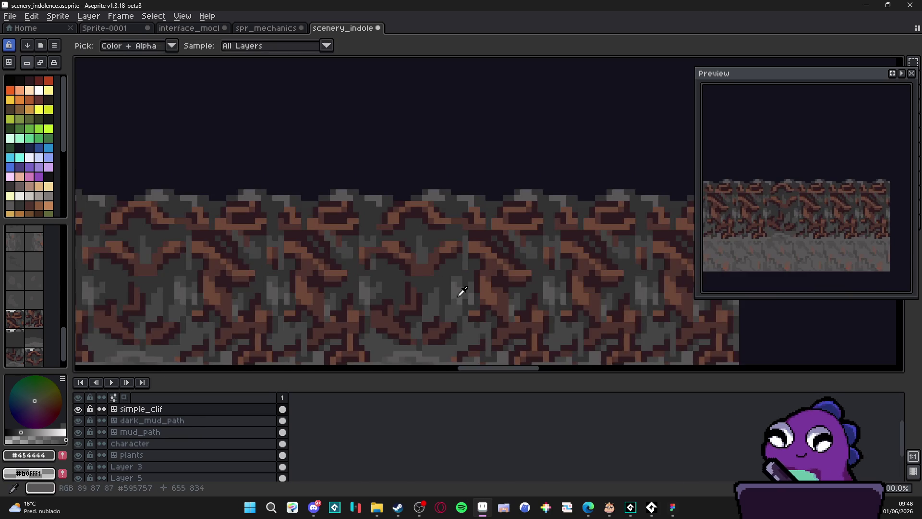
alt+click(462, 292)
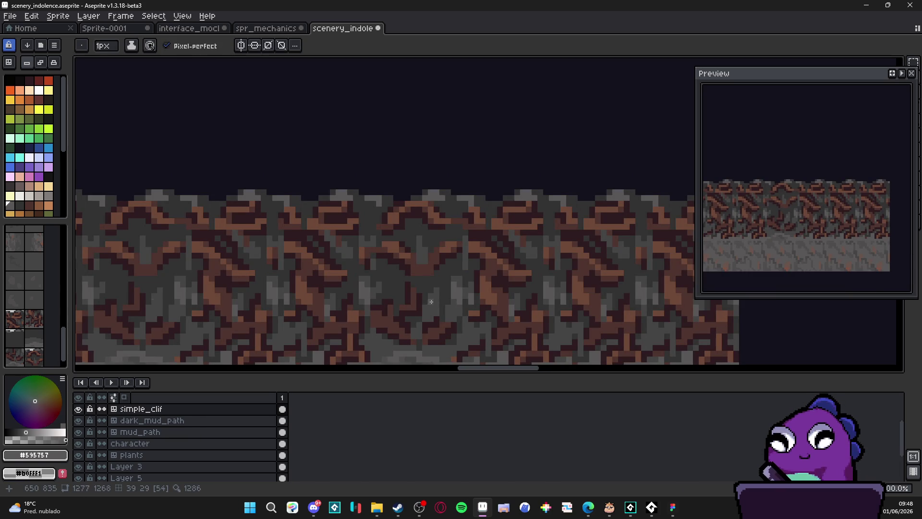
- Eyedrop #454444 and #595757 again from the tiles, ending on the mid grey #454444
key(alt)
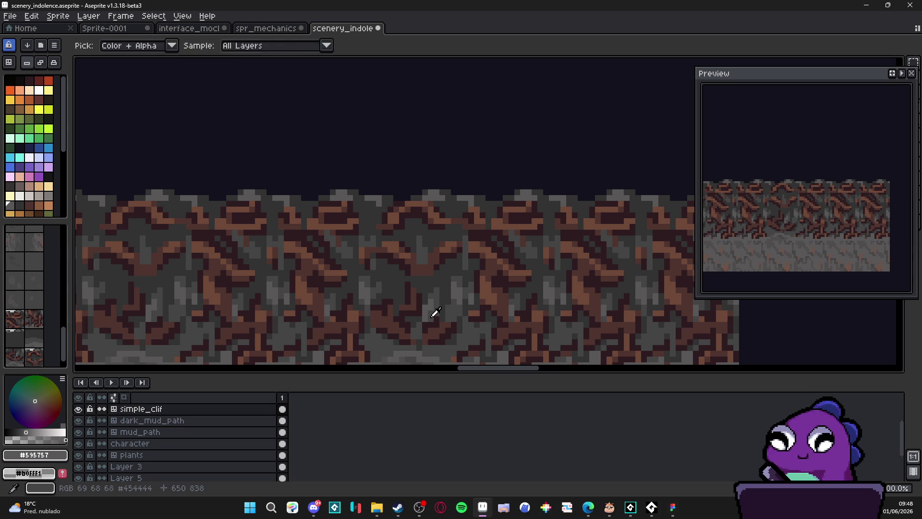
alt+click(435, 312)
scroll(439, 320, down, 2)
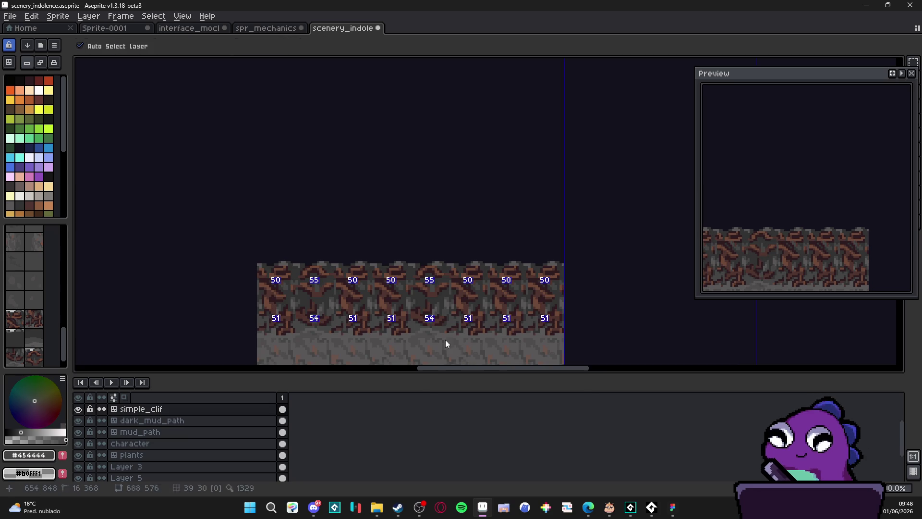
scroll(447, 331, up, 3)
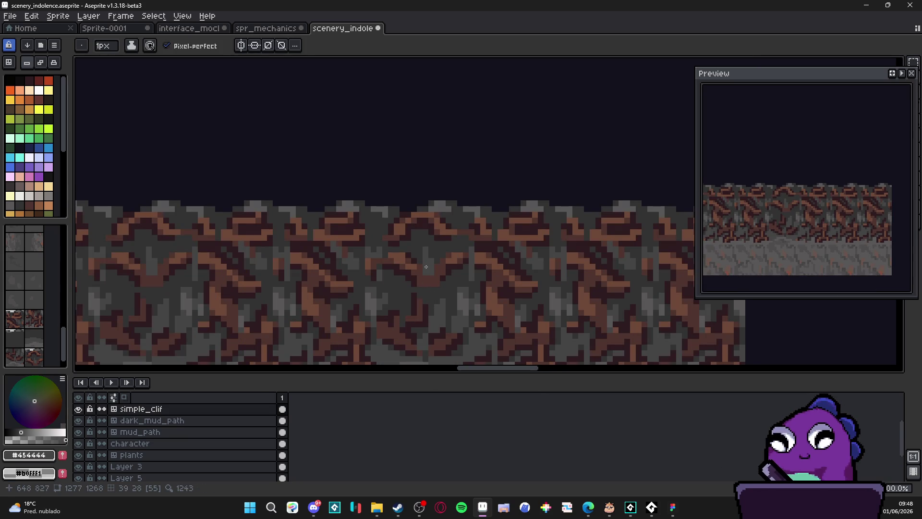
alt+click(442, 295)
scroll(441, 307, down, 2)
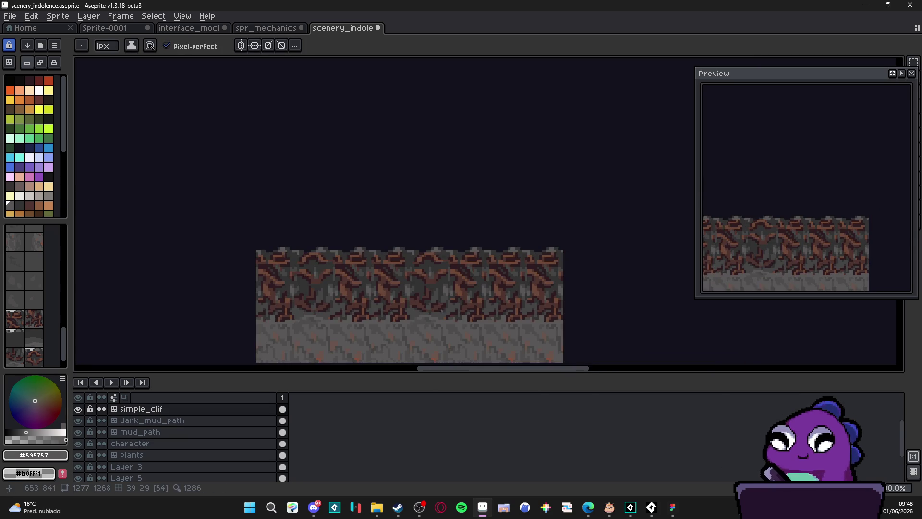
scroll(441, 307, up, 2)
alt+click(432, 284)
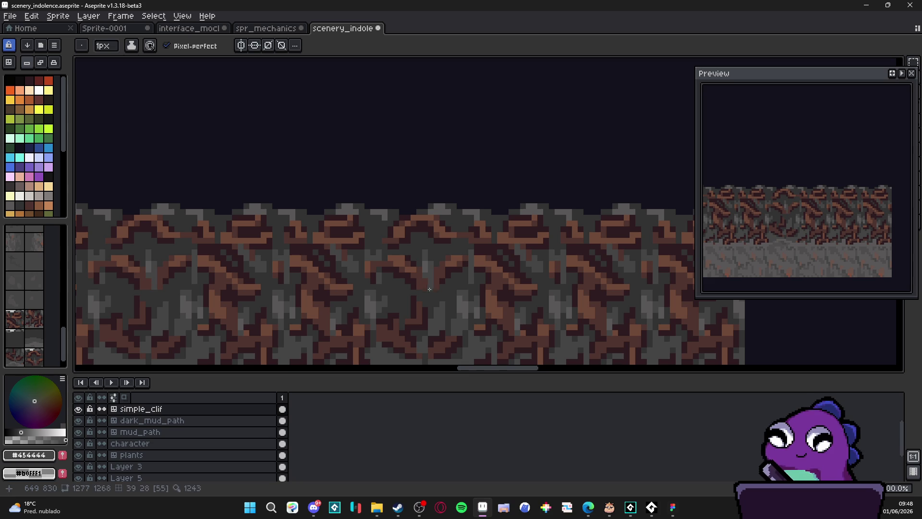
- Zoom in and out over the cliff strip to inspect the tiles closely
scroll(458, 335, down, 2)
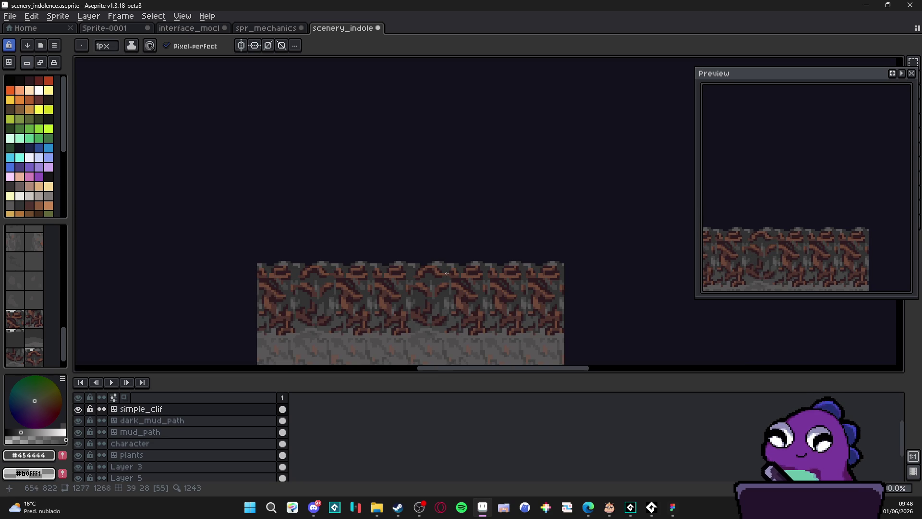
scroll(443, 278, up, 3)
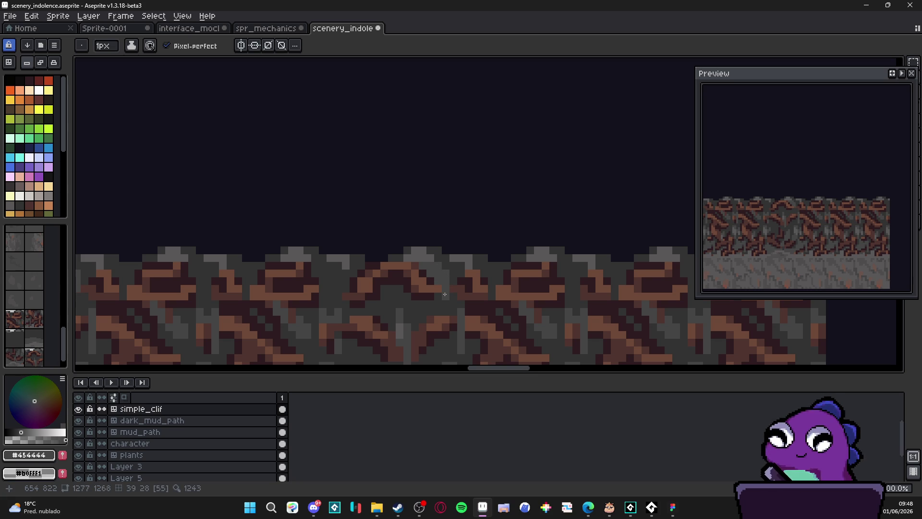
scroll(445, 294, down, 3)
scroll(432, 283, up, 3)
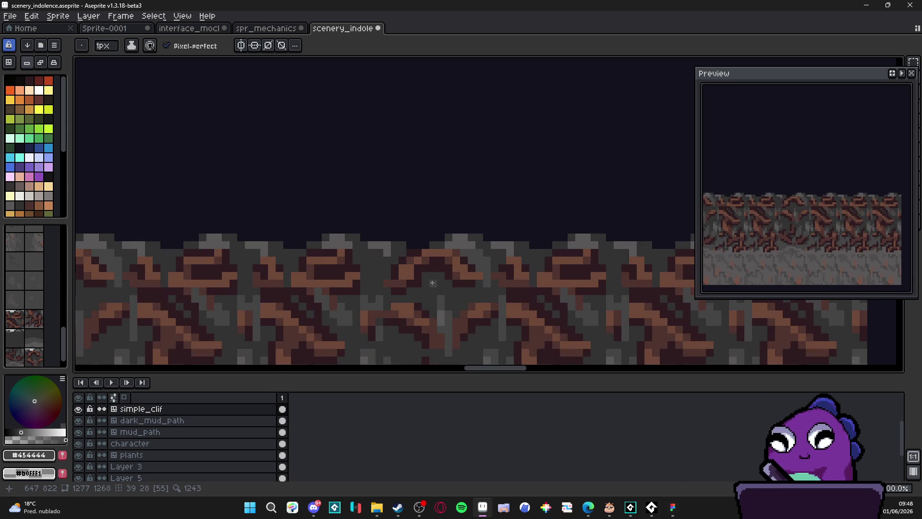
scroll(415, 287, down, 2)
scroll(420, 319, down, 1)
scroll(423, 310, up, 3)
scroll(425, 299, up, 3)
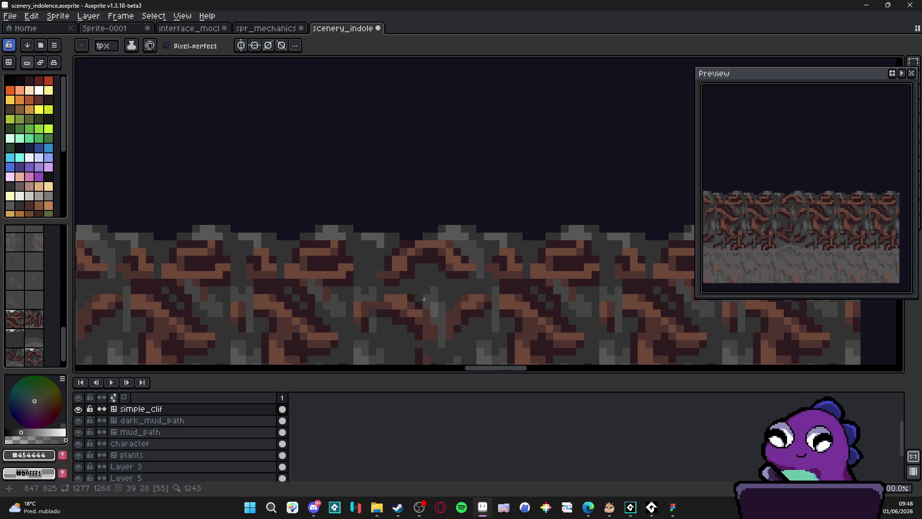
scroll(432, 298, down, 1)
scroll(442, 298, up, 1)
scroll(442, 297, up, 1)
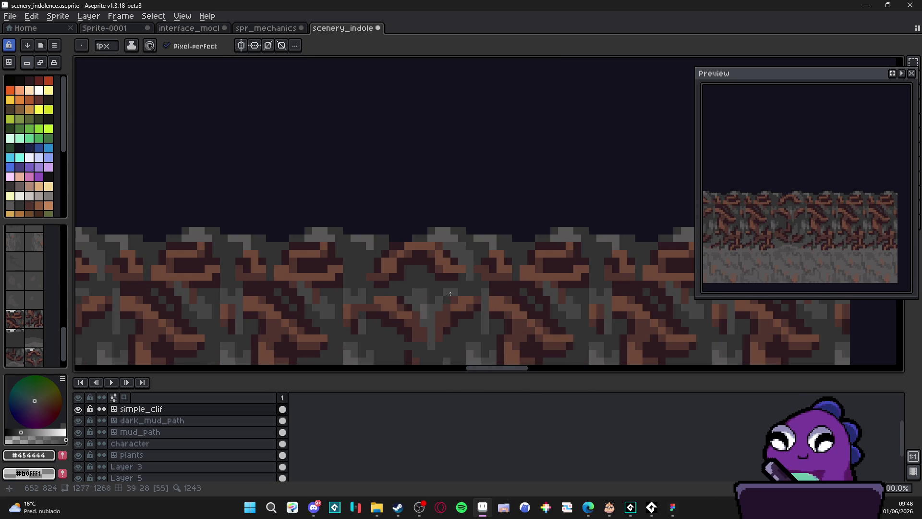
scroll(467, 321, down, 2)
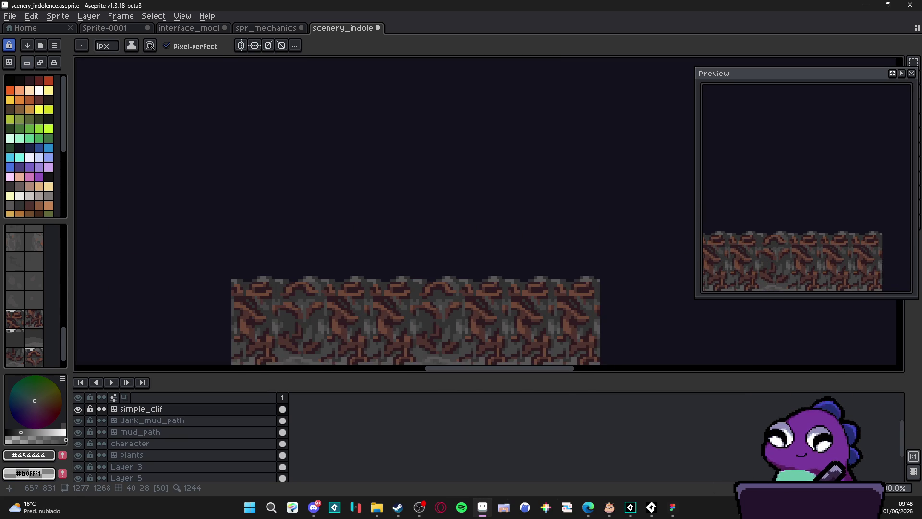
scroll(467, 320, down, 2)
scroll(441, 335, down, 1)
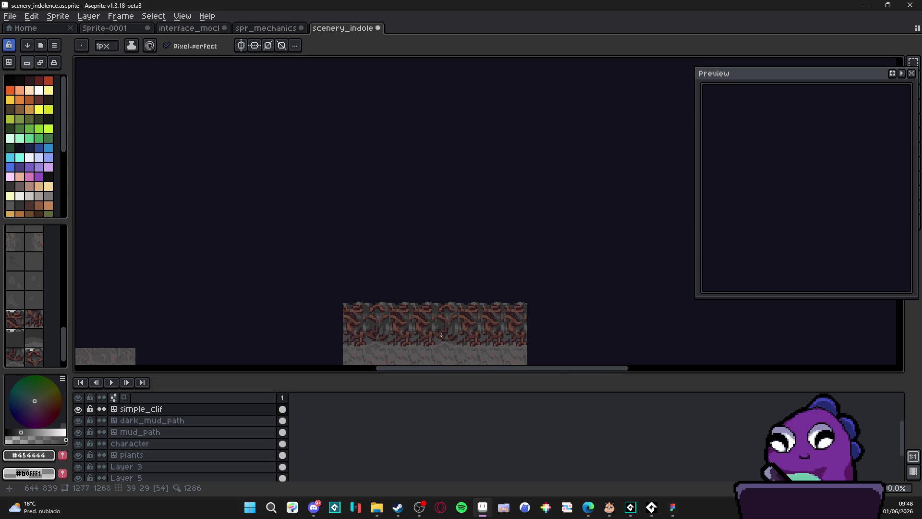
scroll(444, 329, up, 4)
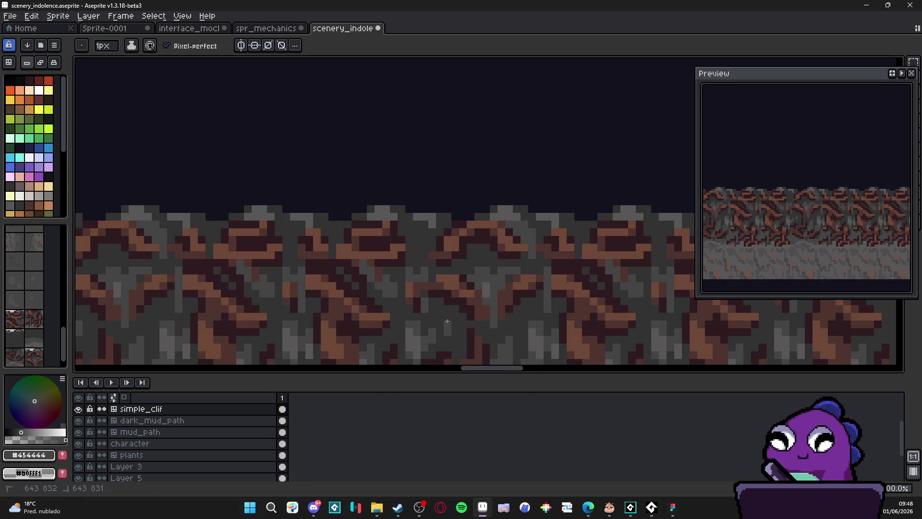
scroll(447, 321, down, 3)
scroll(452, 324, up, 1)
scroll(456, 329, down, 1)
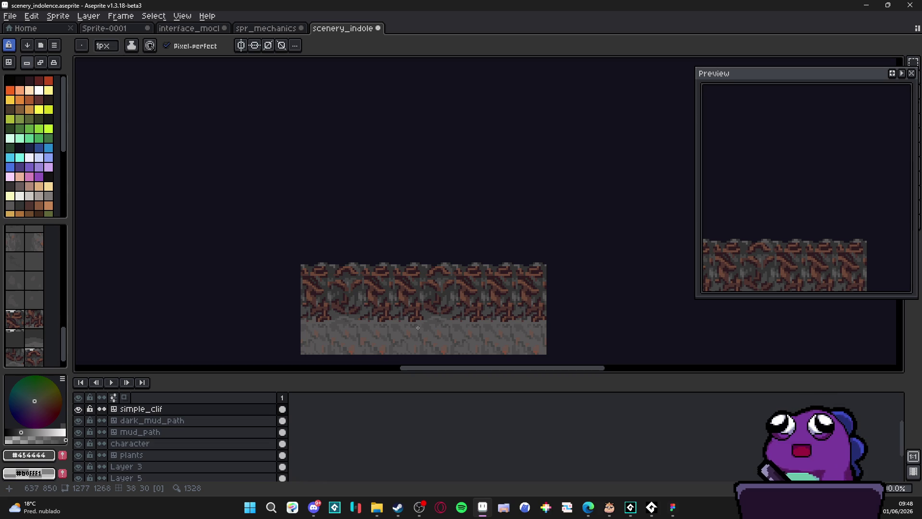
scroll(468, 274, up, 5)
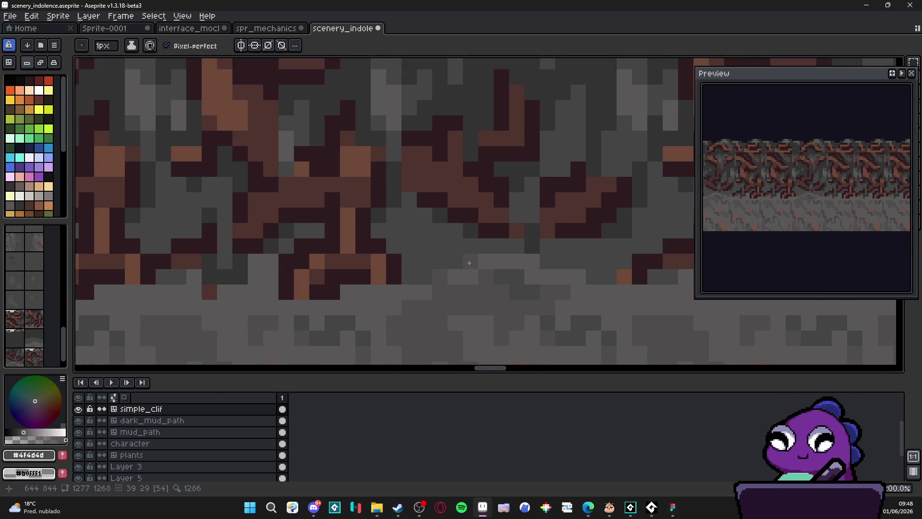
scroll(565, 299, down, 3)
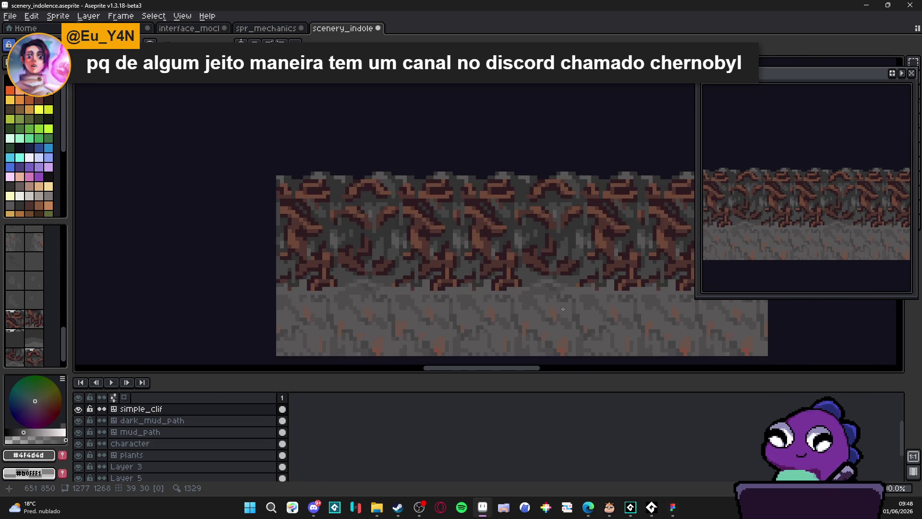
scroll(460, 315, down, 1)
scroll(526, 281, up, 5)
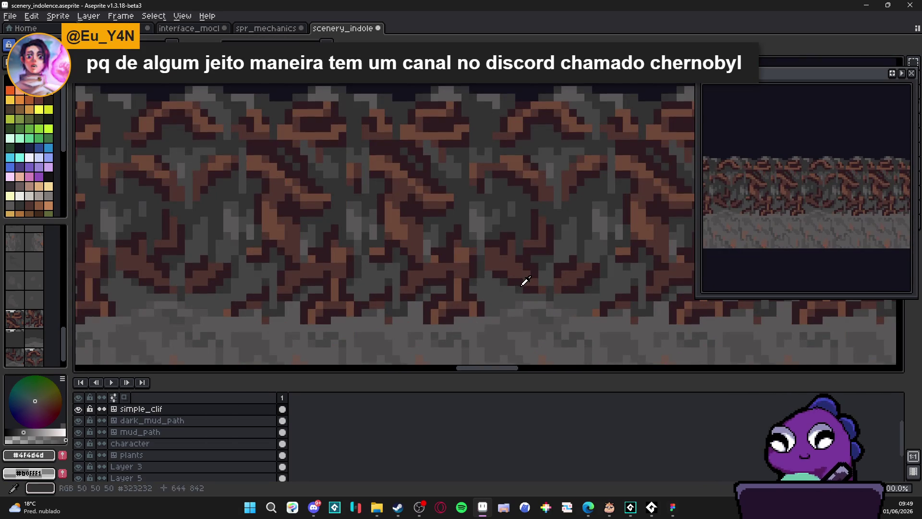
- Eyedrop the dark grey #323232 from a rock pixel and zoom out to review
alt+click(526, 281)
scroll(453, 261, down, 3)
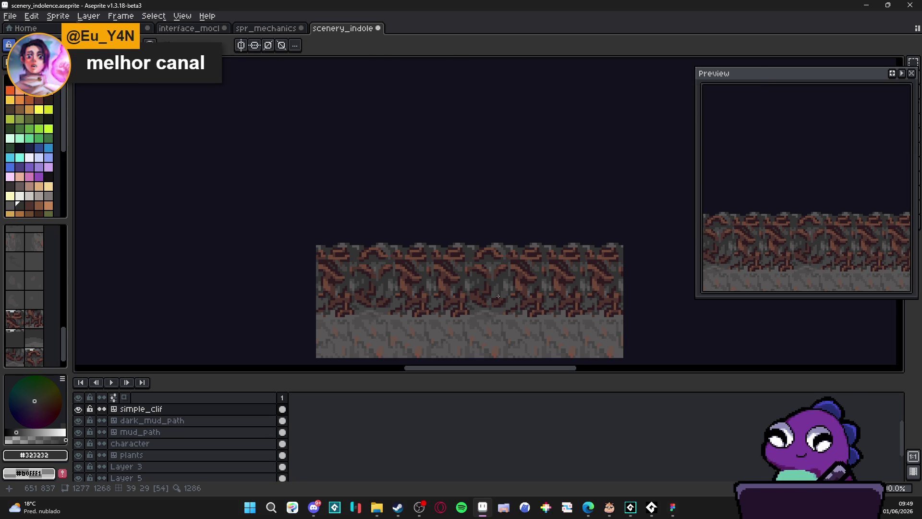
scroll(456, 312, down, 1)
- Eyedrop the mid grey #454444 from the cliff rock, then zoom out over the strip
scroll(447, 317, up, 4)
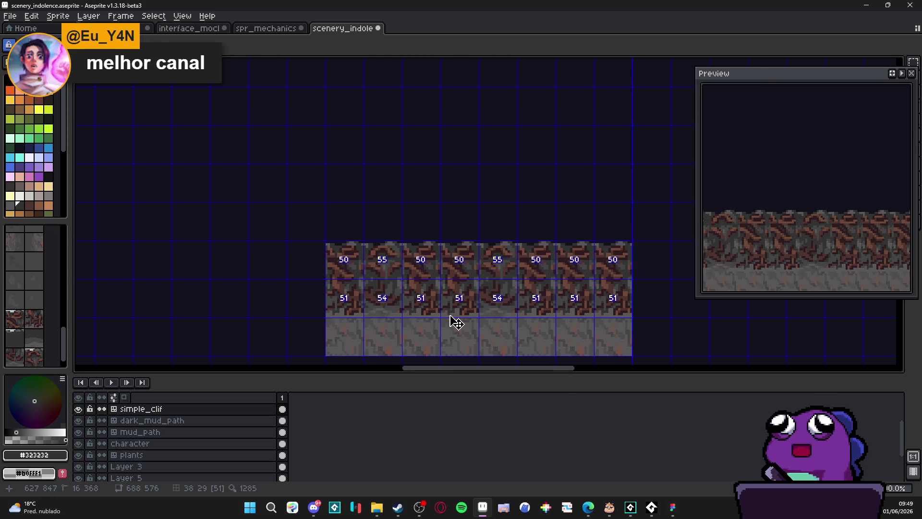
alt+click(471, 296)
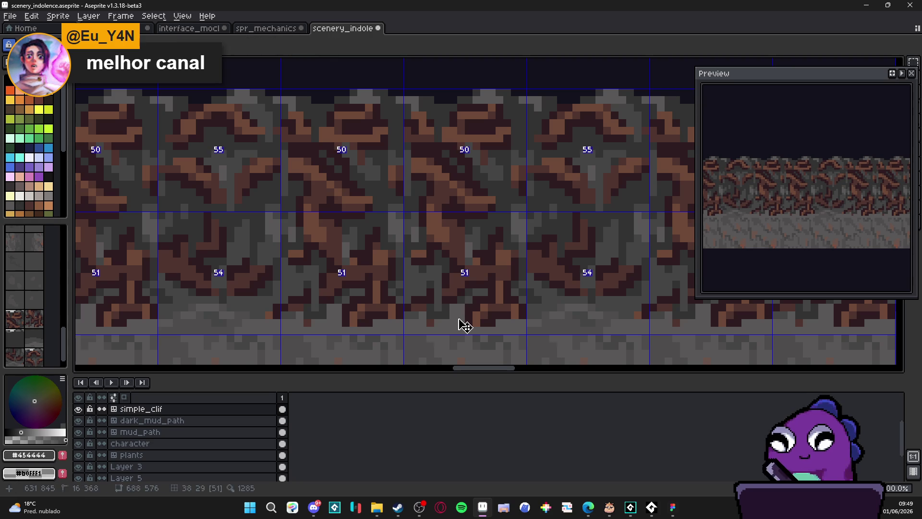
scroll(431, 322, down, 3)
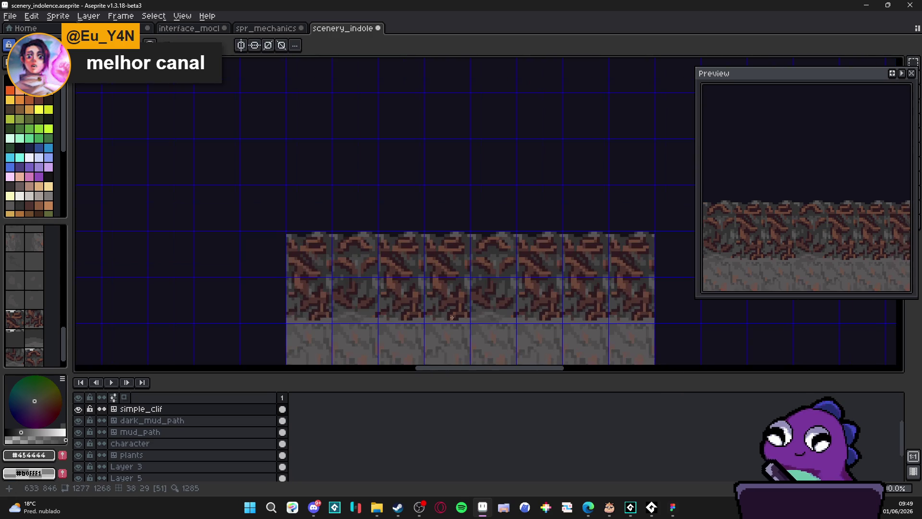
scroll(482, 323, down, 1)
scroll(487, 320, right, 2)
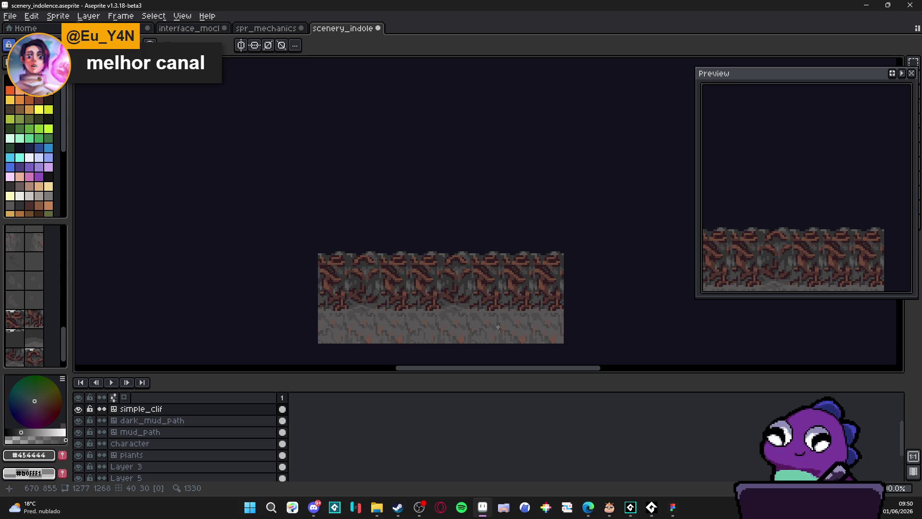
scroll(439, 305, down, 1)
- Pan and zoom around the map to bring the cliff strip into view
scroll(439, 304, down, 2)
scroll(446, 303, up, 2)
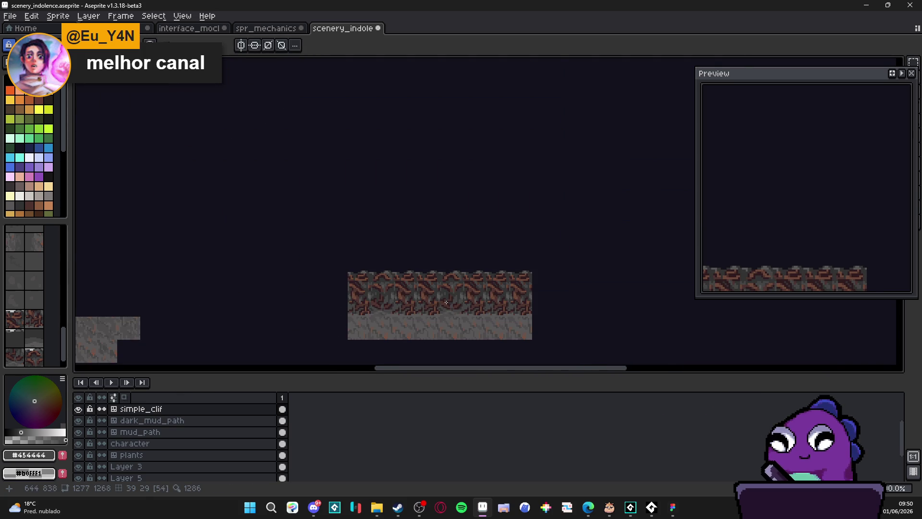
scroll(446, 303, down, 1)
scroll(452, 288, down, 2)
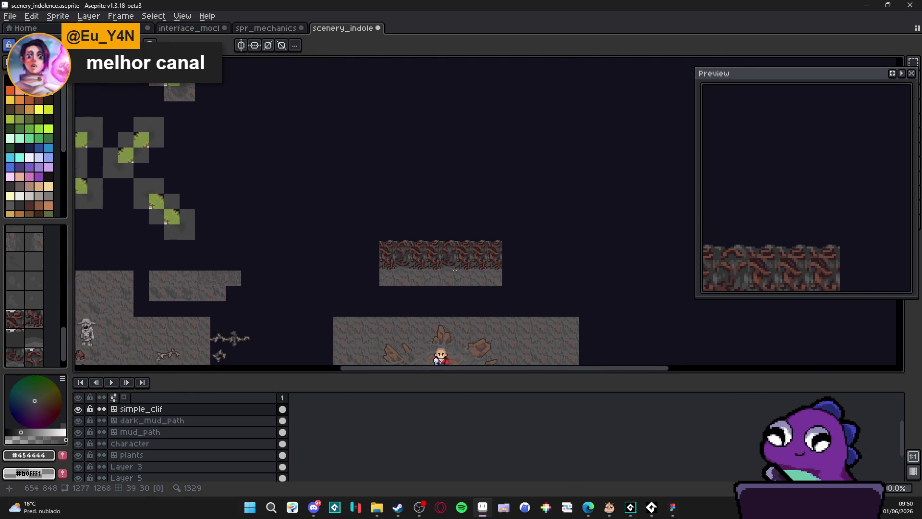
scroll(455, 270, down, 3)
scroll(432, 259, up, 4)
scroll(414, 249, down, 1)
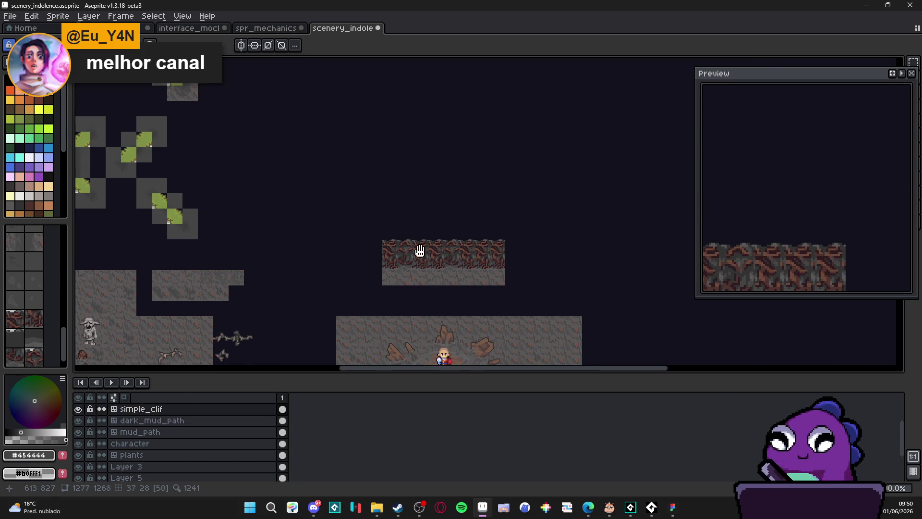
scroll(414, 249, down, 1)
scroll(417, 242, up, 1)
scroll(419, 238, up, 1)
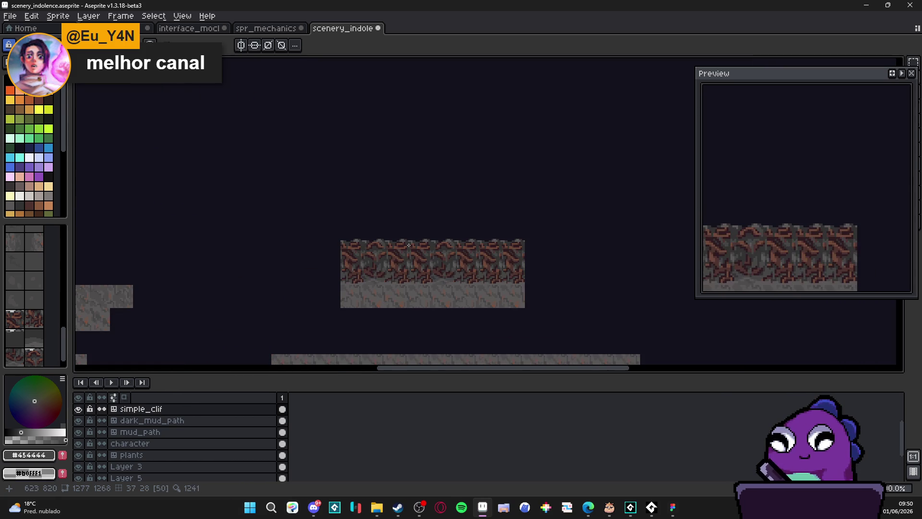
scroll(409, 245, down, 1)
scroll(409, 245, up, 1)
drag(408, 245, 386, 123)
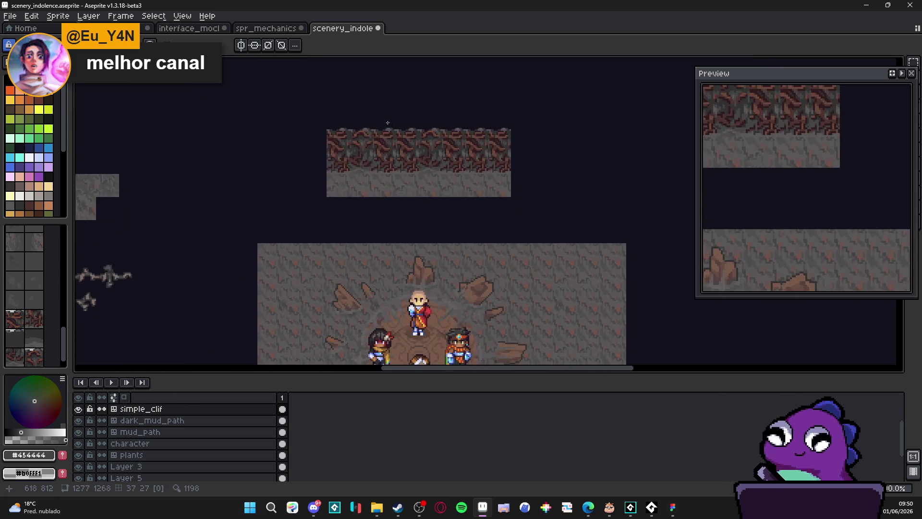
scroll(388, 155, down, 1)
mouse_move(388, 155)
mouse_down()
mouse_move(412, 159)
mouse_move(386, 224)
mouse_move(339, 138)
mouse_move(335, 214)
mouse_up()
scroll(370, 202, left, 3)
scroll(366, 227, down, 1)
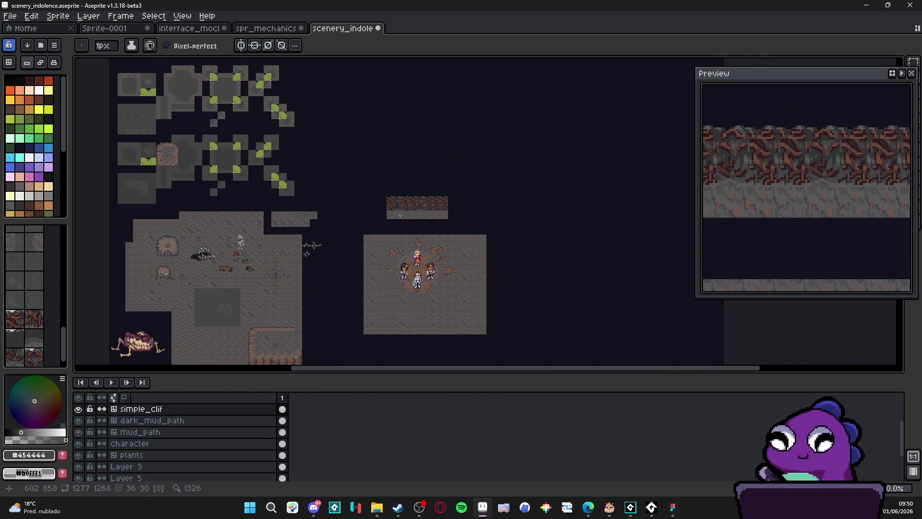
scroll(399, 197, up, 2)
scroll(413, 198, down, 2)
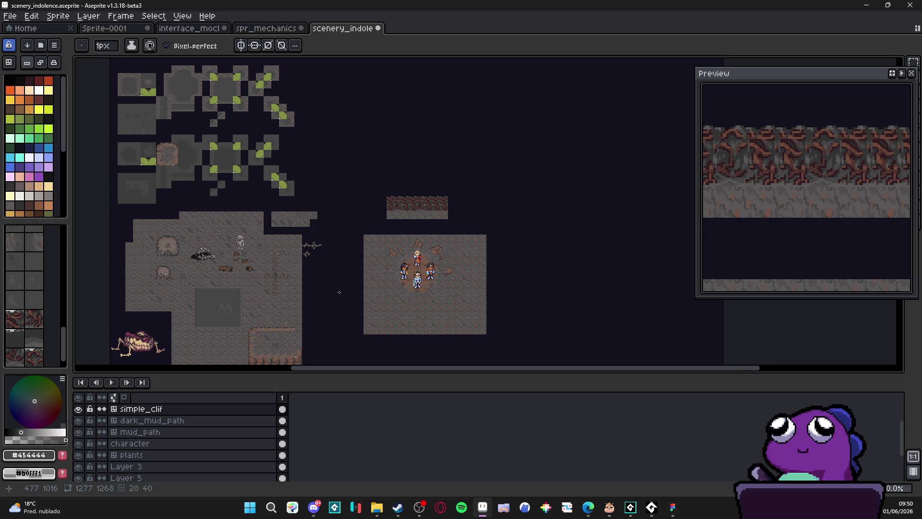
drag(281, 361, 293, 259)
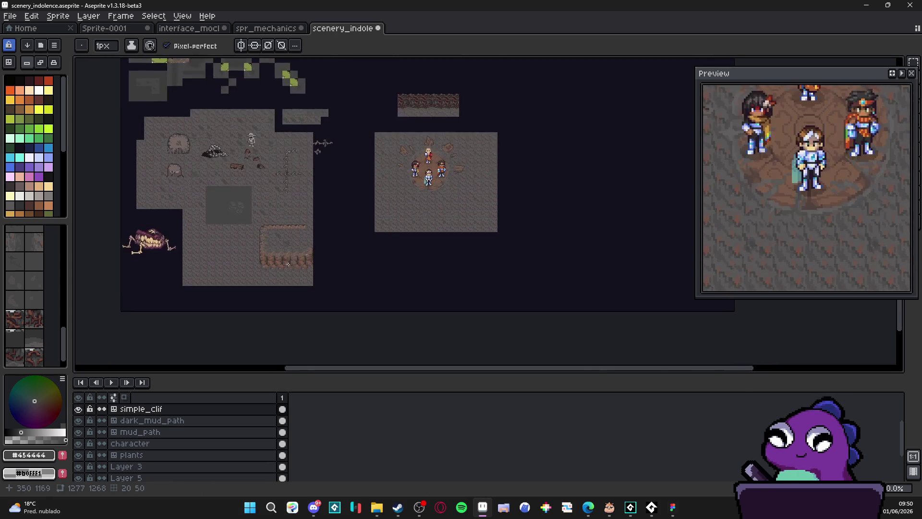
scroll(292, 258, up, 3)
- Make big_clif the active layer and marquee-select a block of its cliff tiles
key(v)
scroll(288, 237, up, 1)
click(290, 235)
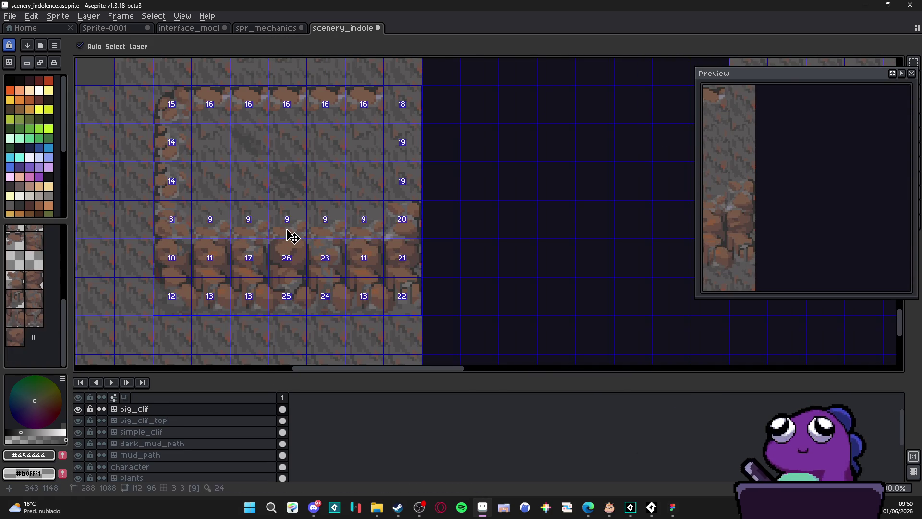
key(m)
drag(329, 228, 370, 231)
- Bring the top tile strip back into view and make Layer 2 active
scroll(371, 232, down, 2)
scroll(371, 232, down, 1)
mouse_move(484, 140)
mouse_down()
mouse_move(474, 122)
mouse_move(406, 222)
mouse_move(319, 239)
mouse_move(468, 234)
mouse_up()
scroll(406, 222, up, 3)
ctrl+click(406, 226)
scroll(403, 225, down, 2)
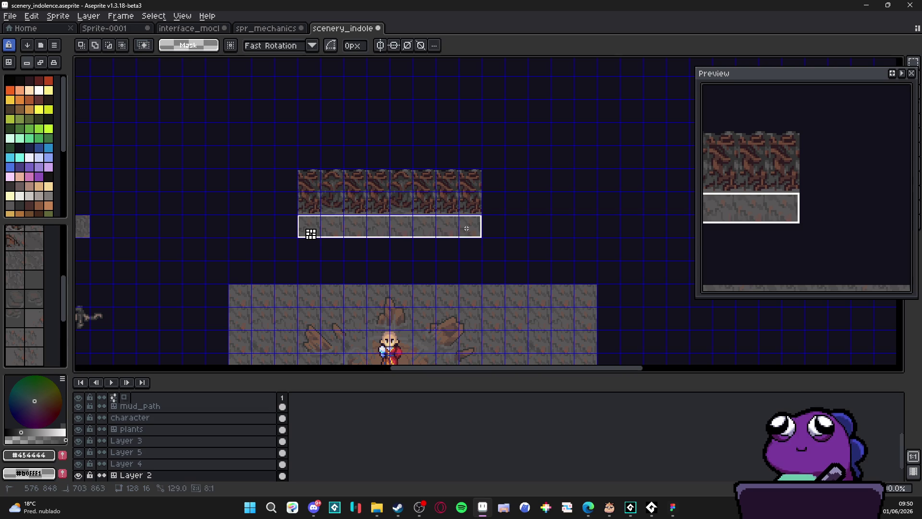
- Copy the stone band and paste it one tile row above the rock strip
key(ctrl+c)
key(ctrl+v)
key(shift+Up)
key(shift+Up)
key(shift+Up)
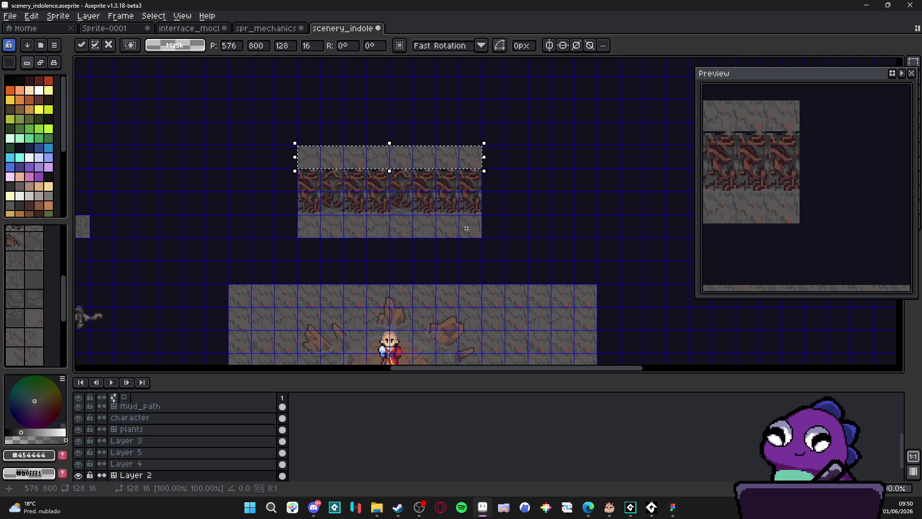
key(Escape)
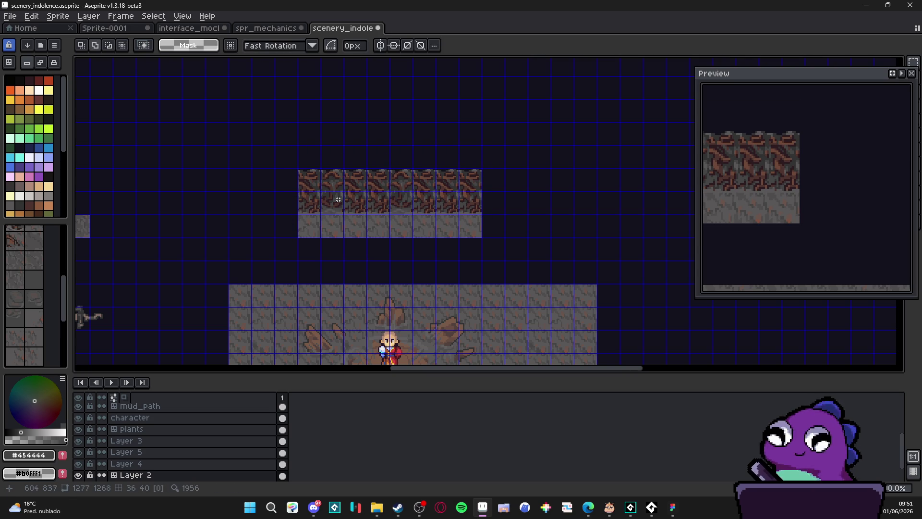
key(ctrl+z)
key(ctrl+v)
key(shift+Up)
key(Escape)
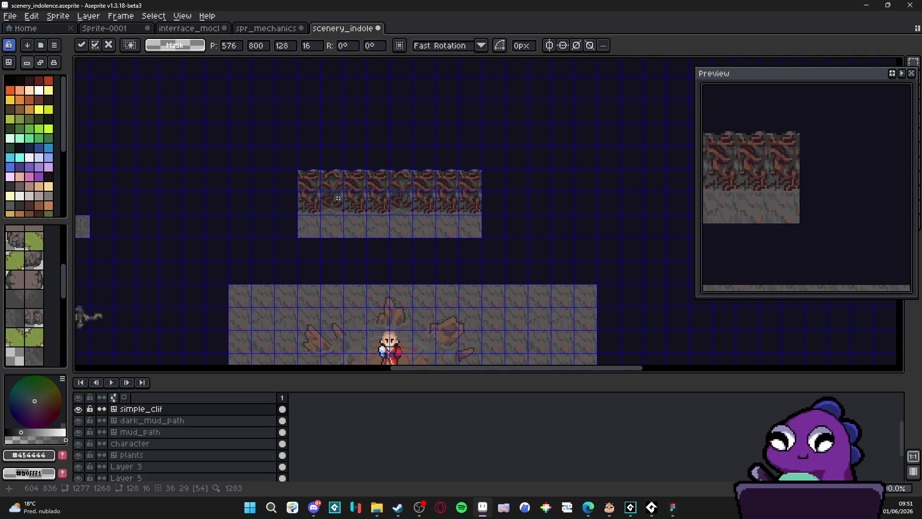
key(ctrl+v)
key(shift+Up)
key(Return)
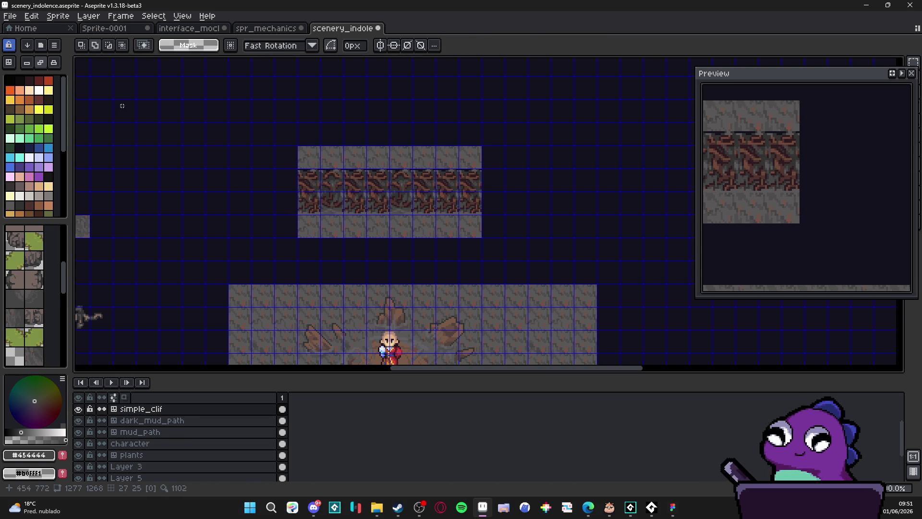
- Hide and reshow the tile grid to check the framed cliff strip
key(ctrl+apostrophe)
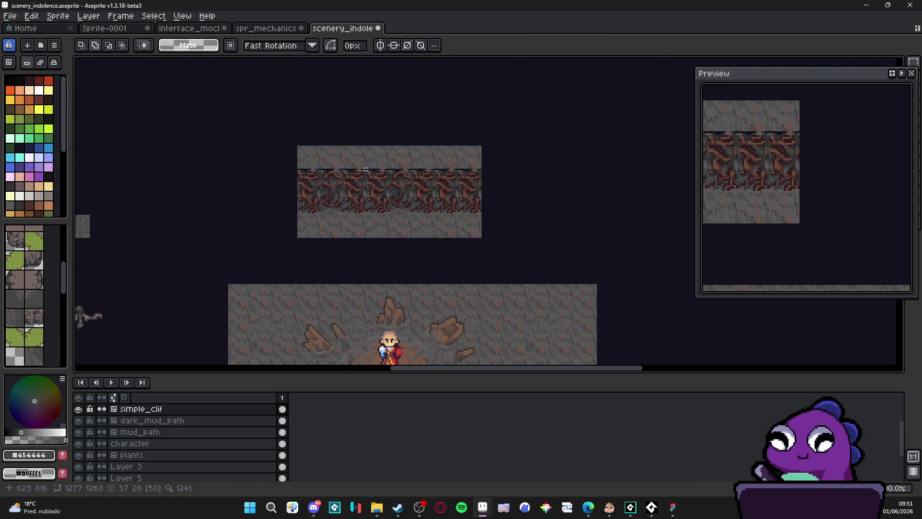
scroll(363, 169, up, 3)
key(ctrl+apostrophe)
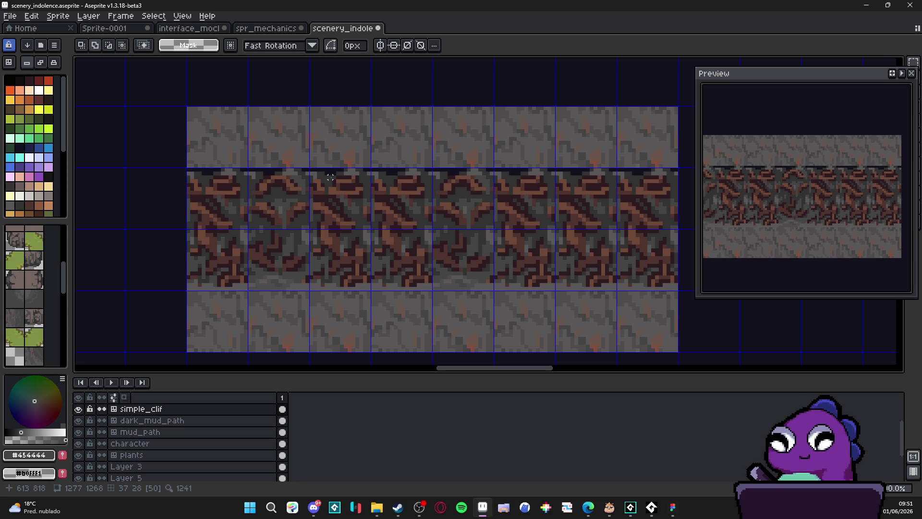
scroll(330, 177, down, 1)
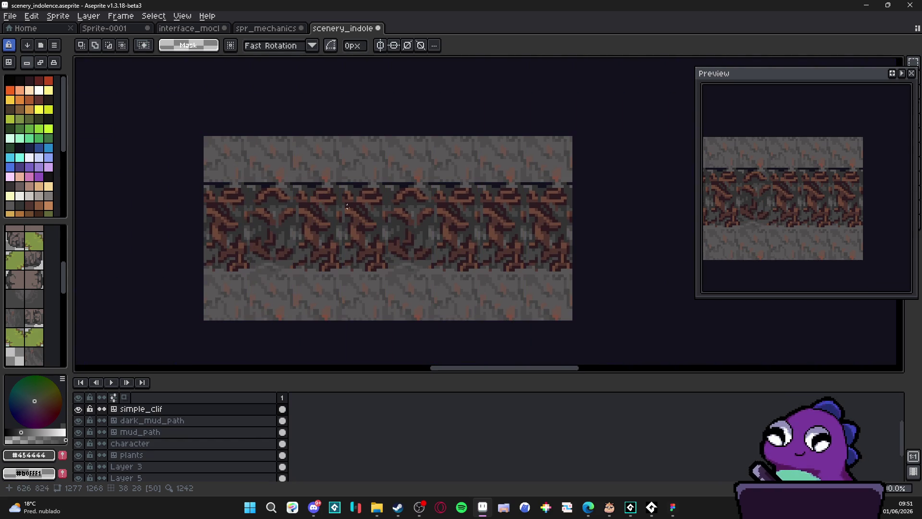
- With the Pencil, sample grey #595757 and paint over the left part of the navy seam
scroll(364, 244, up, 2)
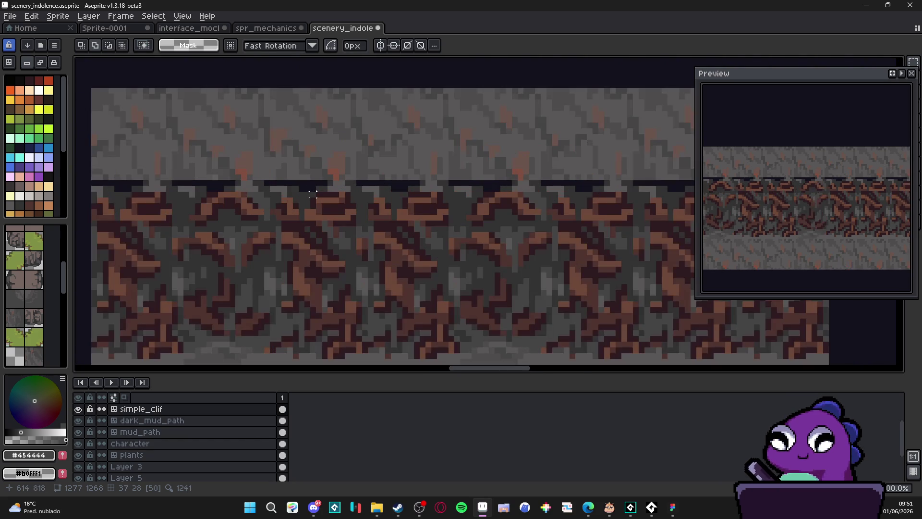
scroll(309, 182, up, 1)
scroll(308, 182, up, 1)
key(b)
alt+click(302, 194)
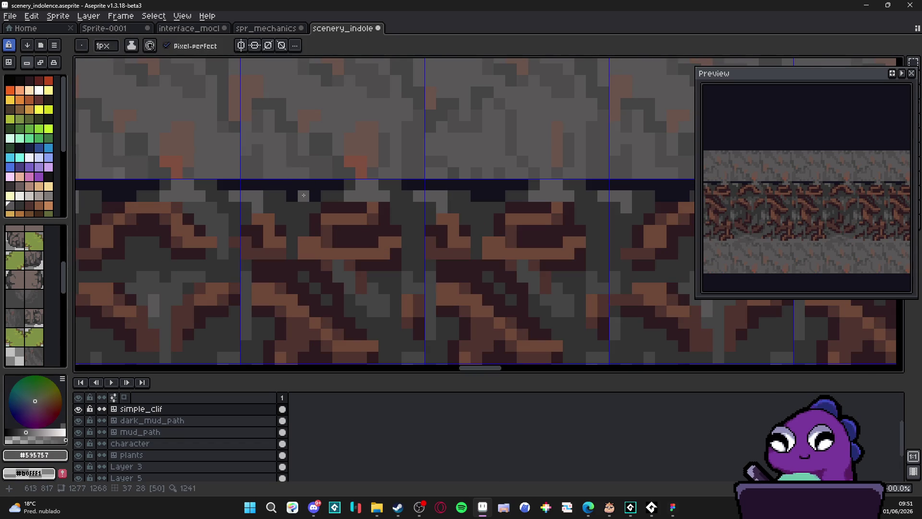
click(293, 196)
mouse_move(302, 196)
mouse_down()
mouse_move(315, 196)
mouse_move(152, 182)
mouse_move(247, 209)
mouse_up()
- Fill the rest of the dark seam beneath the top stone band with grey
click(338, 185)
click(315, 184)
drag(420, 210, 315, 211)
click(385, 233)
drag(385, 221, 406, 222)
scroll(406, 222, down, 3)
scroll(447, 264, right, 3)
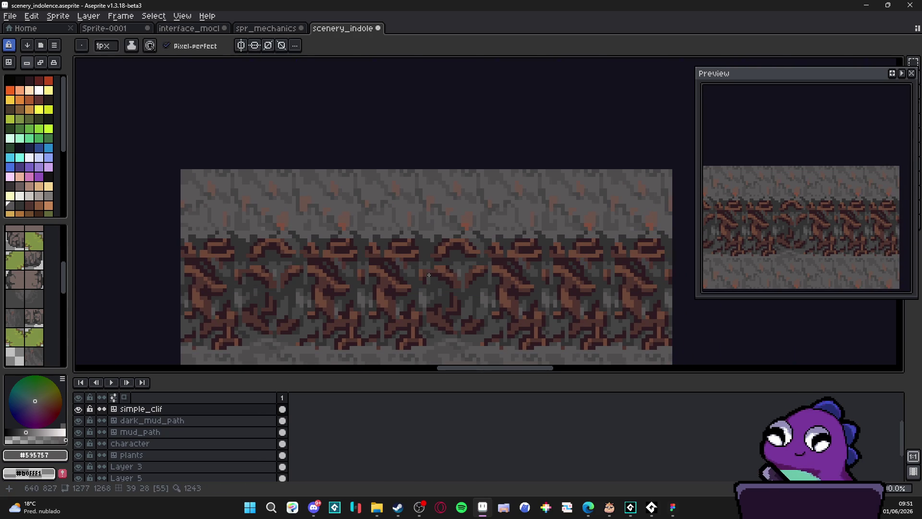
- Check the tile grid, then repaint the top band's orange flecks grey with a 2px brush
key(ctrl+apostrophe)
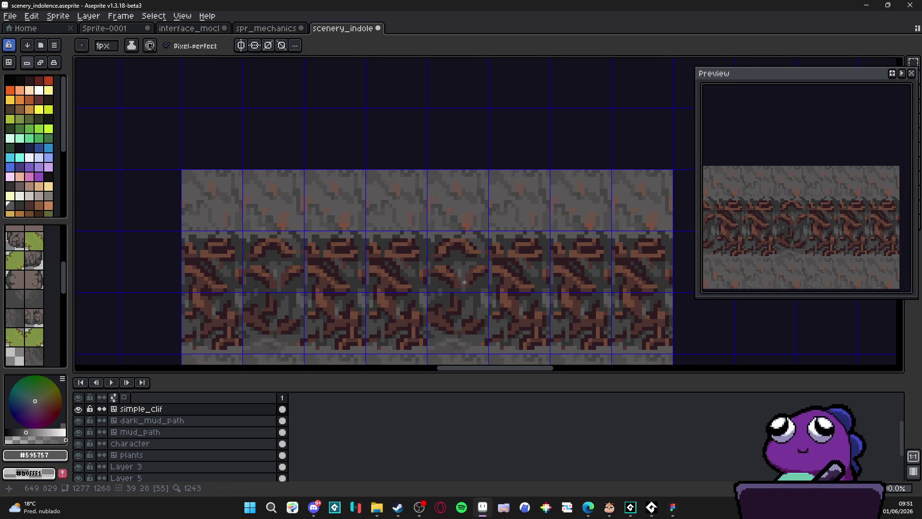
key(ctrl+apostrophe)
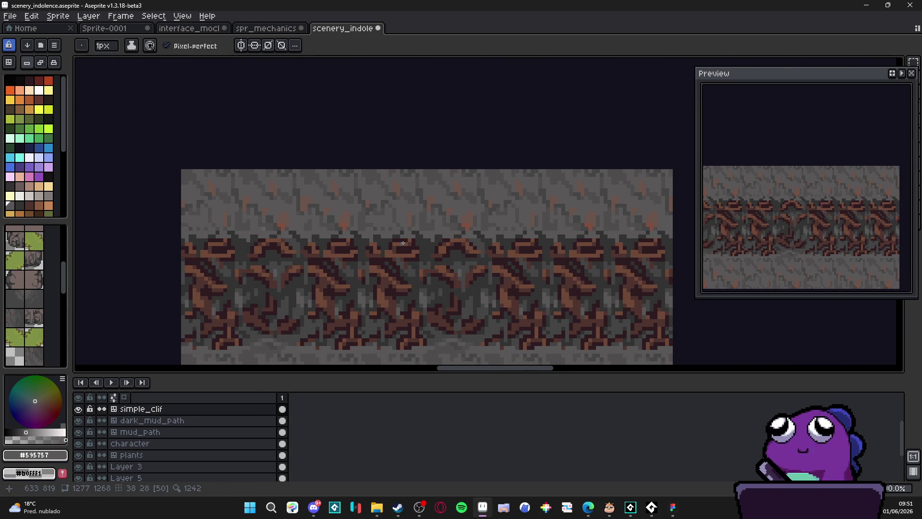
scroll(406, 247, down, 2)
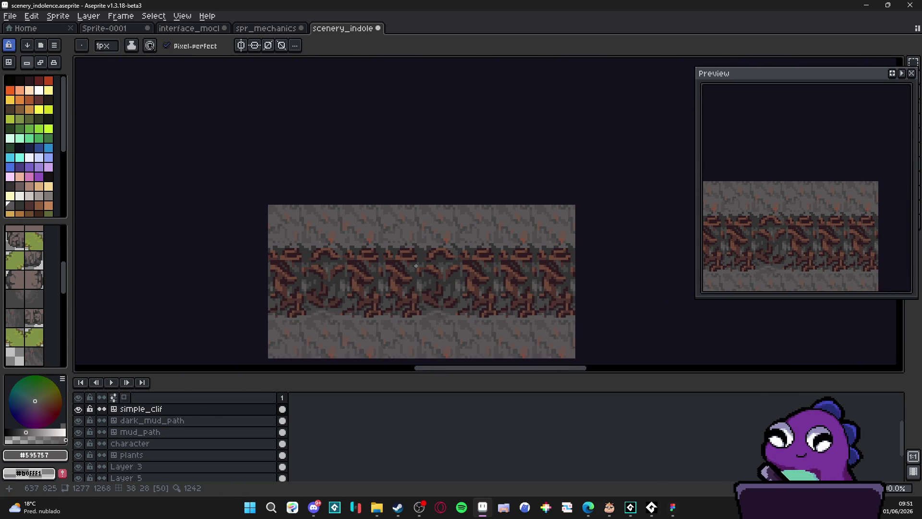
key(ctrl+apostrophe)
scroll(394, 228, up, 3)
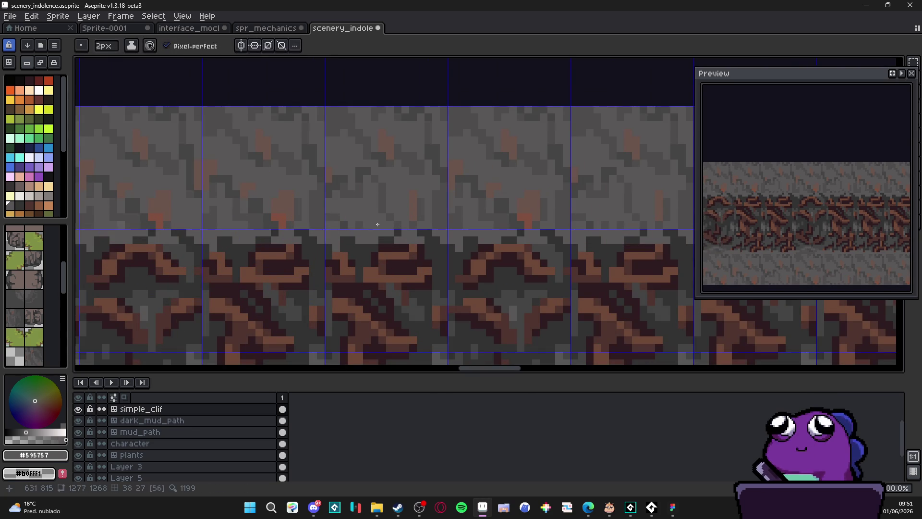
mouse_move(276, 222)
mouse_down()
mouse_move(213, 206)
mouse_move(440, 204)
mouse_move(434, 223)
mouse_up()
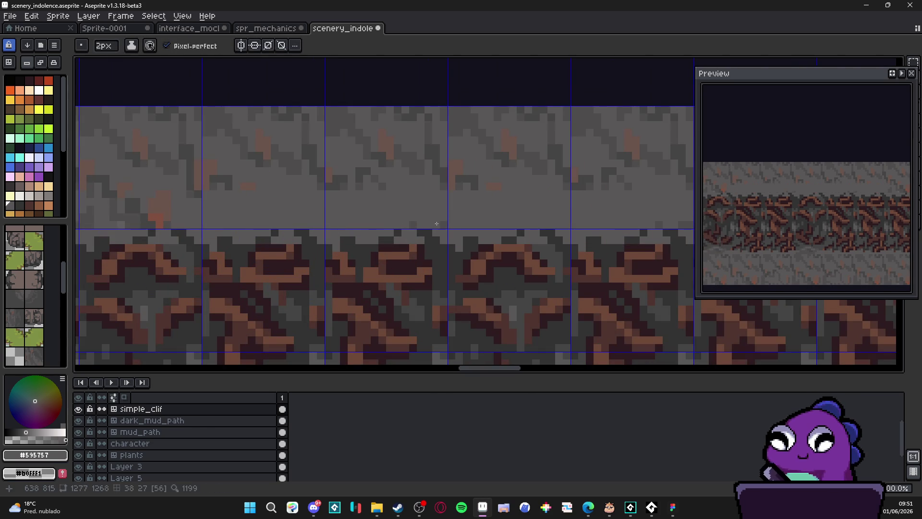
scroll(434, 224, down, 2)
scroll(326, 235, up, 1)
drag(327, 234, 284, 231)
click(283, 211)
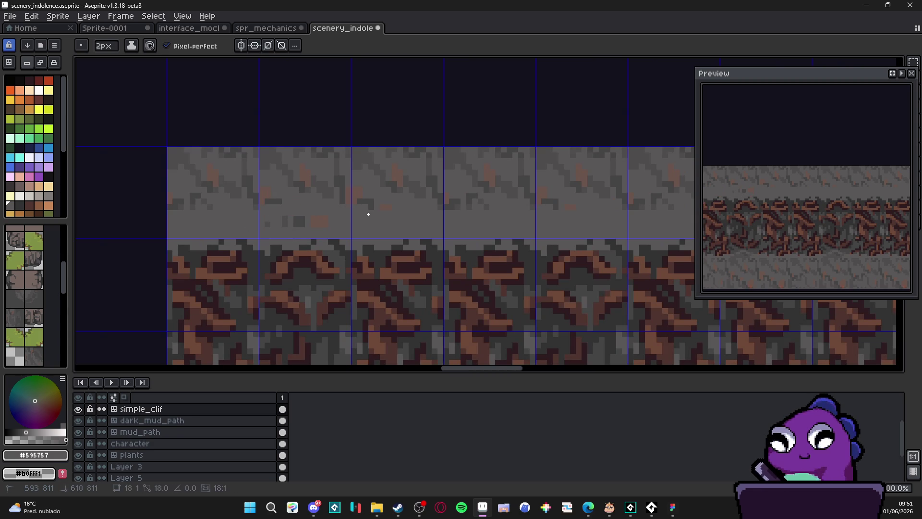
- Pick the darker grey #454444 from the canvas and shrink the brush back to 1px
scroll(362, 214, down, 1)
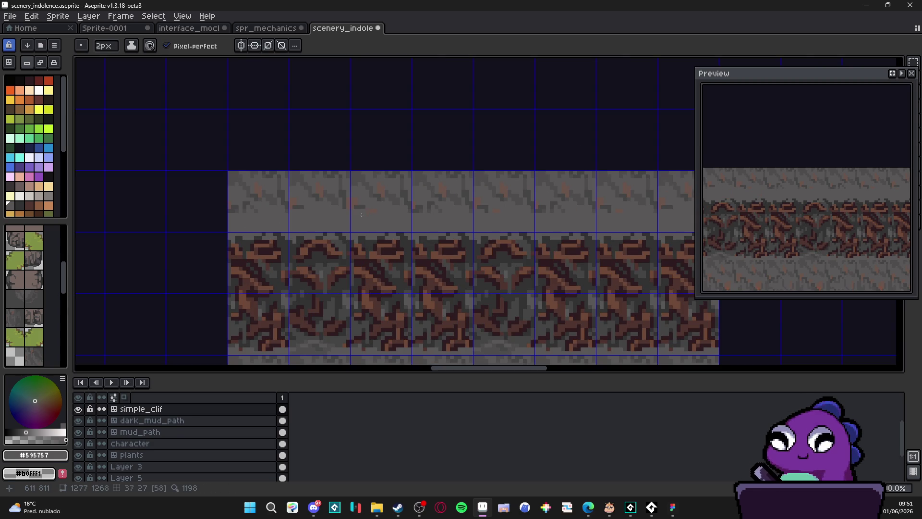
scroll(536, 222, down, 1)
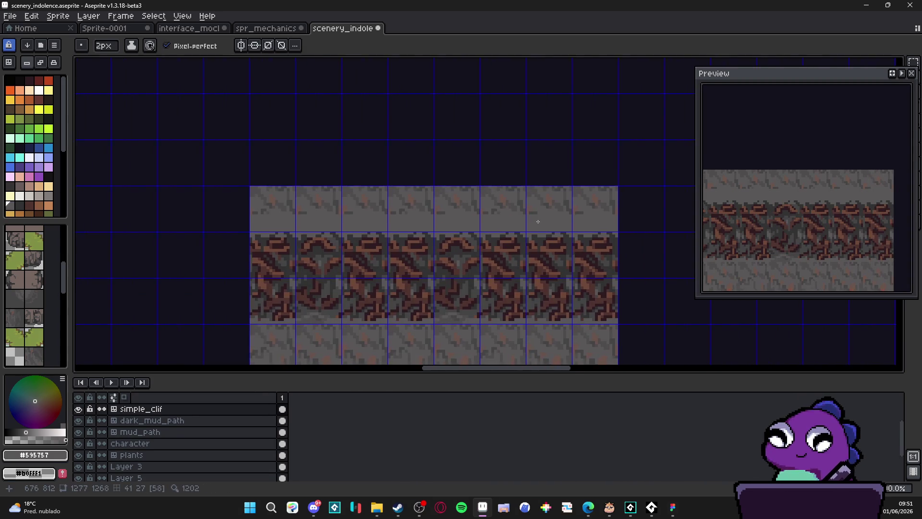
scroll(537, 222, down, 1)
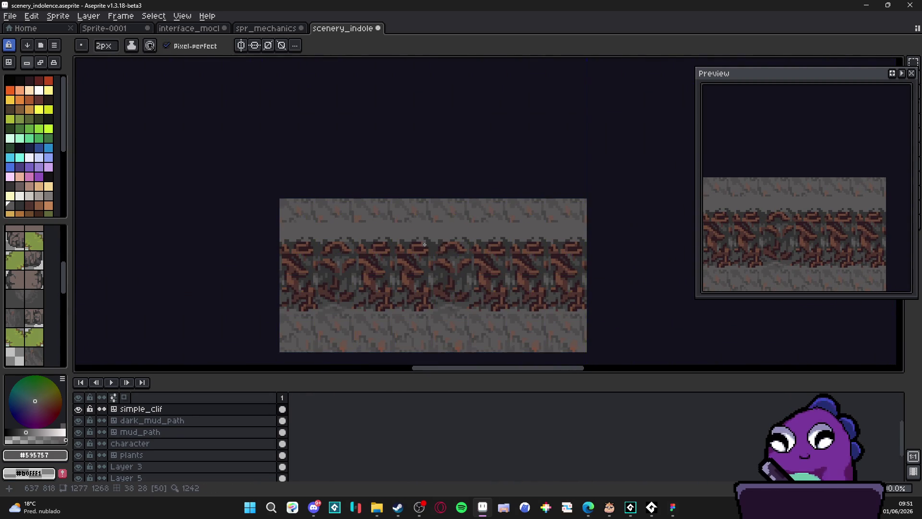
scroll(408, 242, up, 4)
alt+click(399, 235)
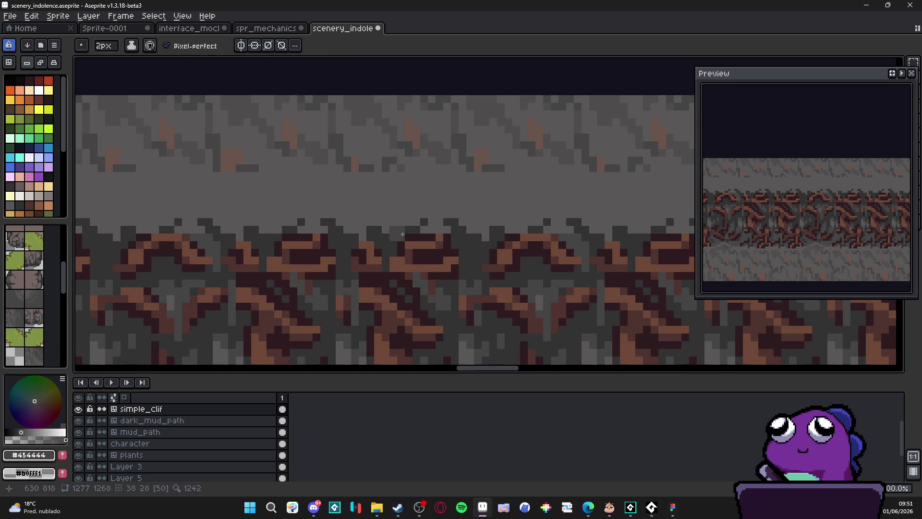
key(minus)
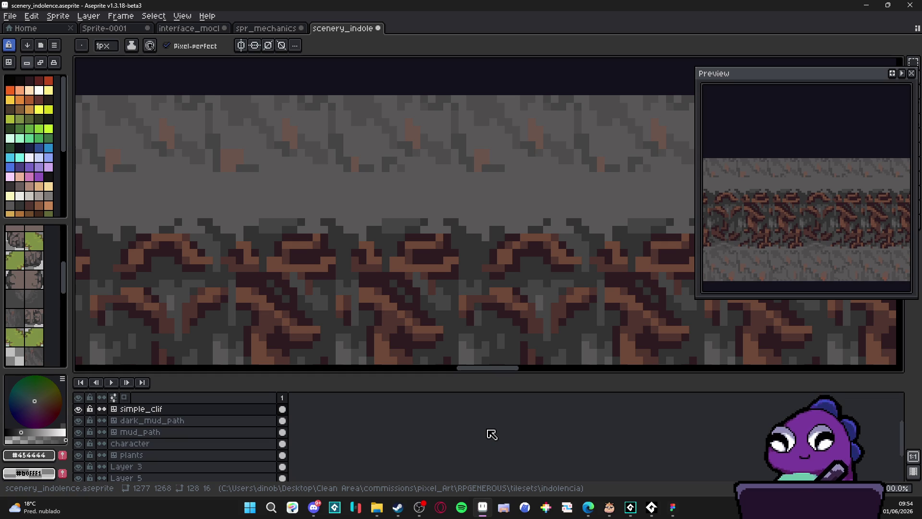
- Pan and zoom across the simple_cliff strip with the tile grid on to inspect the eight rock columns
scroll(439, 257, down, 5)
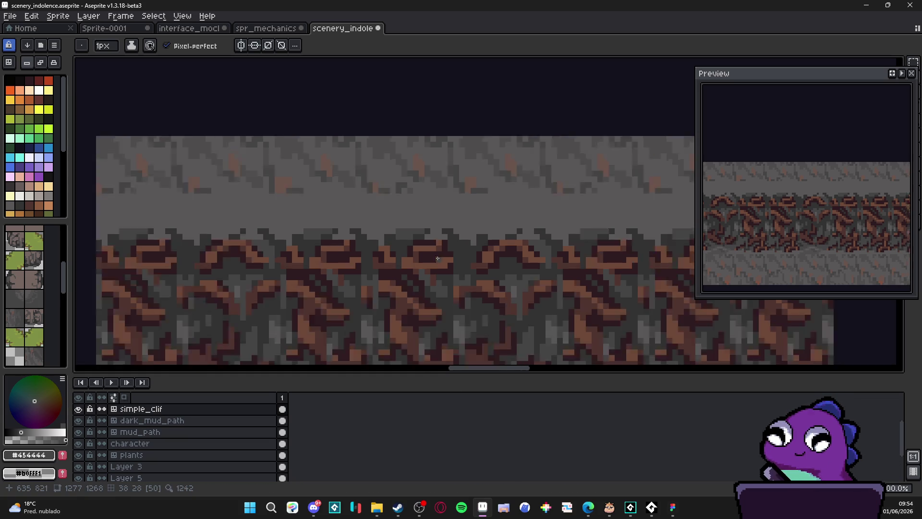
scroll(440, 257, up, 1)
drag(439, 257, 393, 156)
scroll(415, 180, down, 1)
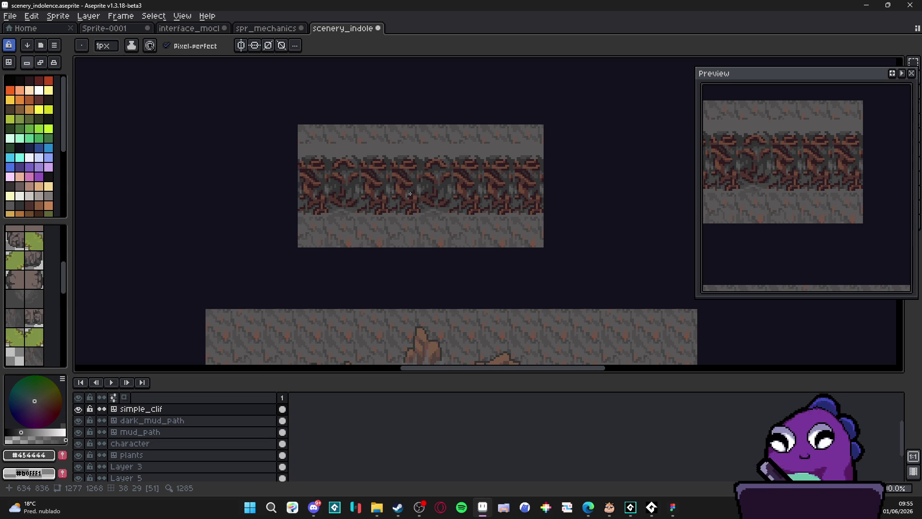
scroll(410, 193, down, 2)
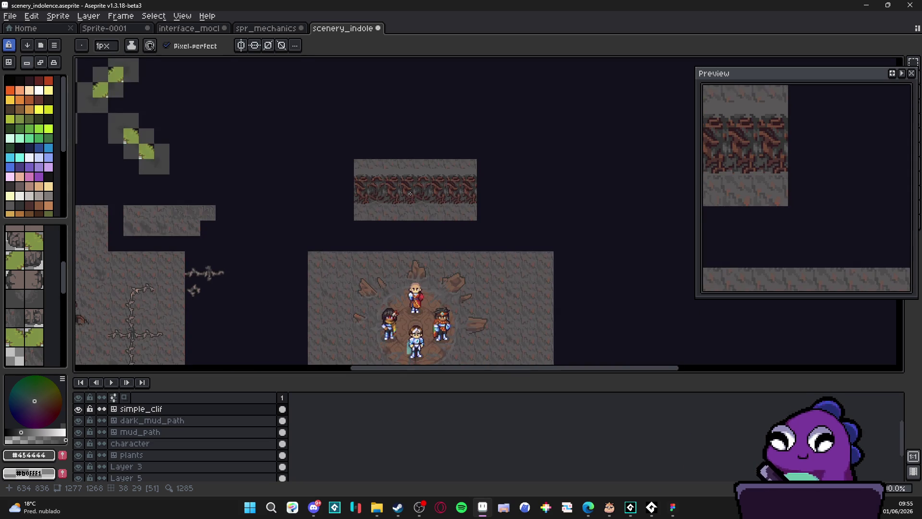
scroll(410, 194, up, 2)
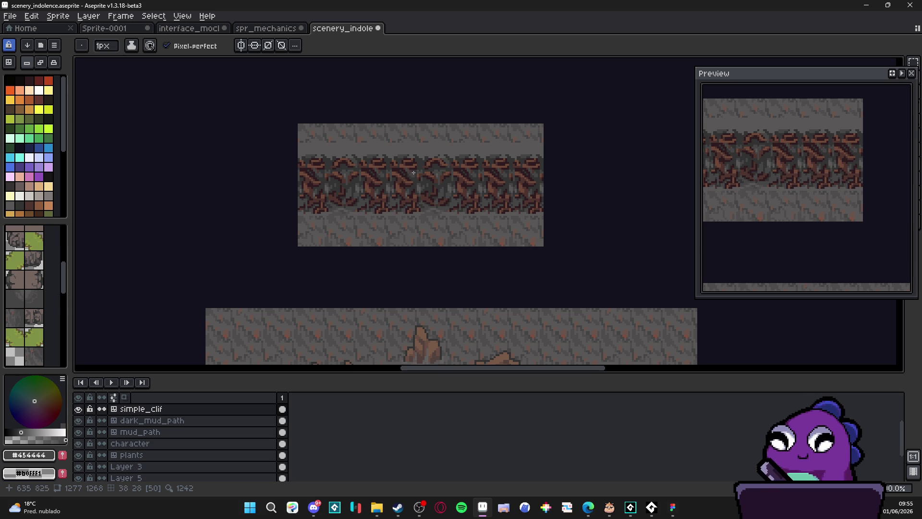
scroll(408, 182, up, 2)
key(ctrl+apostrophe)
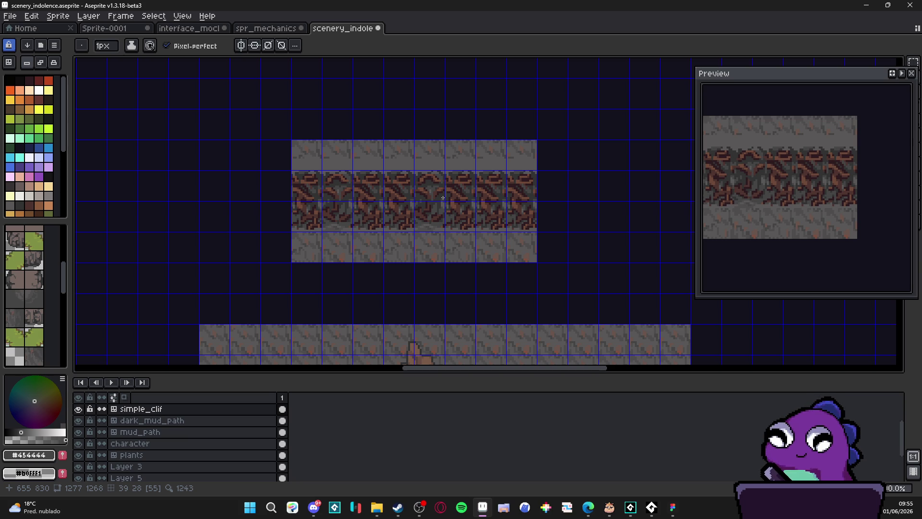
scroll(442, 197, up, 5)
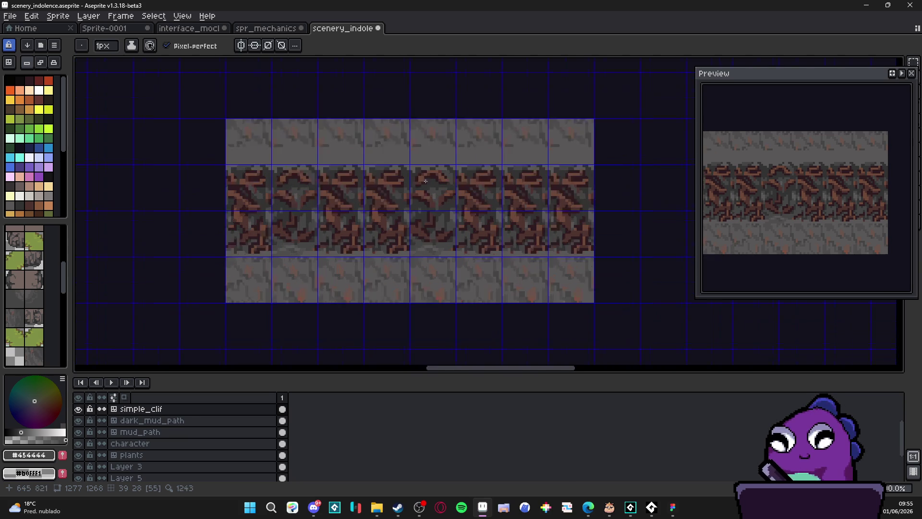
key(v)
scroll(417, 174, down, 3)
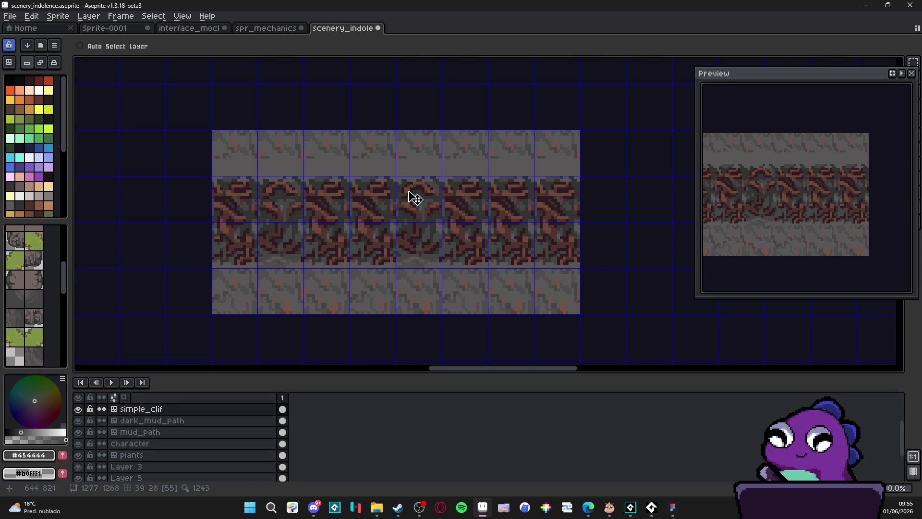
scroll(417, 175, up, 2)
key(b)
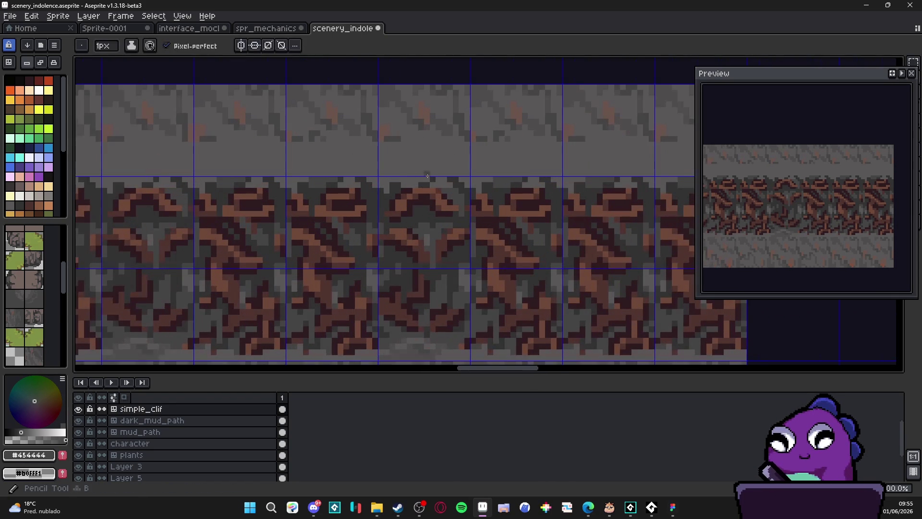
scroll(417, 175, down, 1)
scroll(410, 172, up, 1)
scroll(409, 172, down, 1)
scroll(428, 187, up, 1)
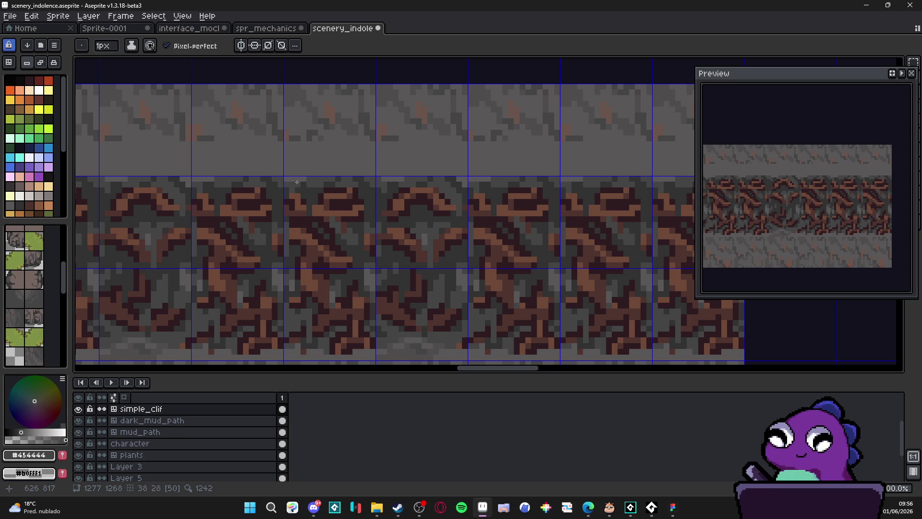
scroll(299, 179, down, 4)
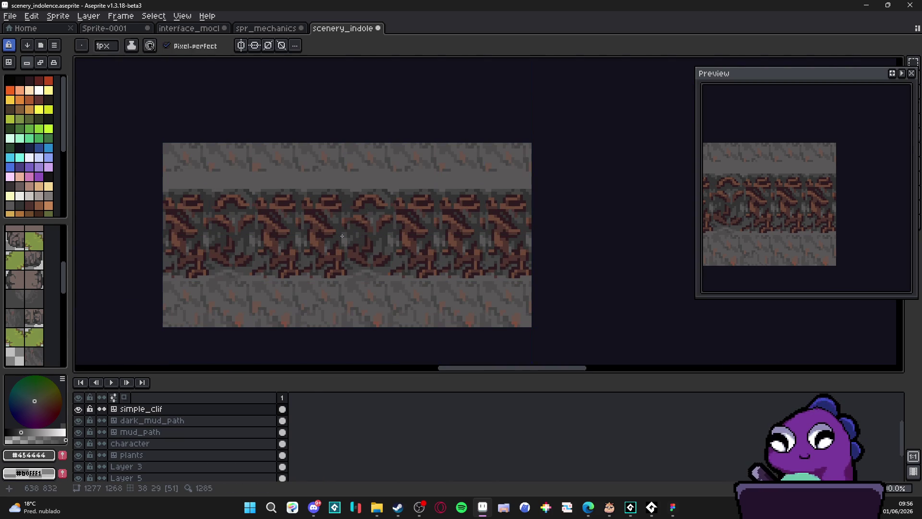
scroll(330, 206, up, 4)
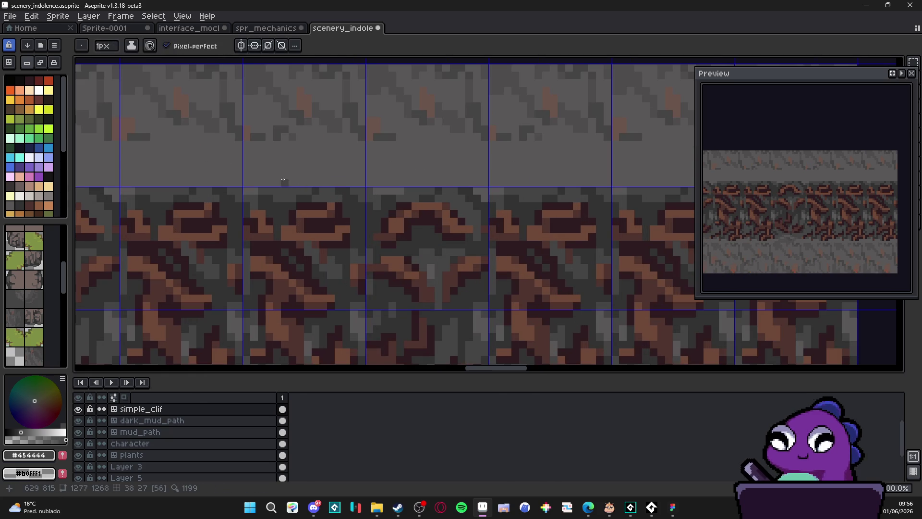
scroll(362, 222, down, 2)
scroll(451, 210, up, 2)
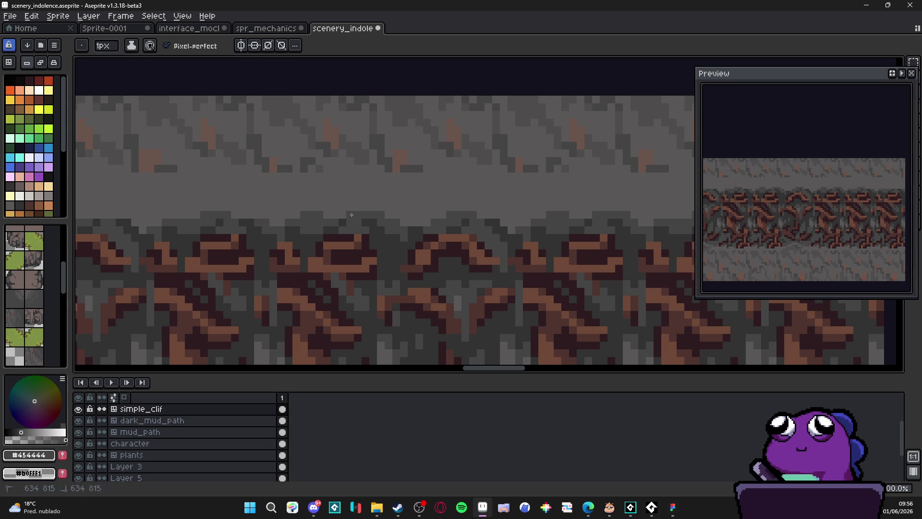
scroll(314, 220, down, 1)
scroll(313, 220, down, 2)
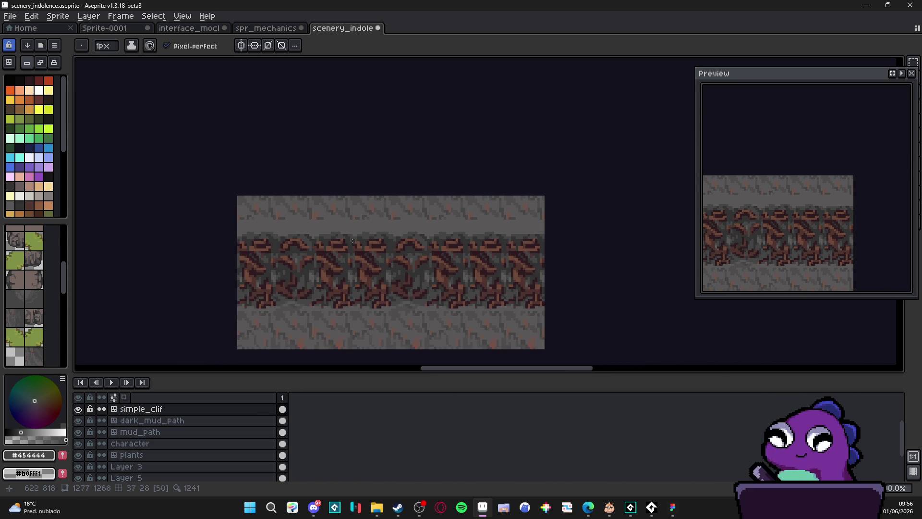
scroll(347, 230, up, 3)
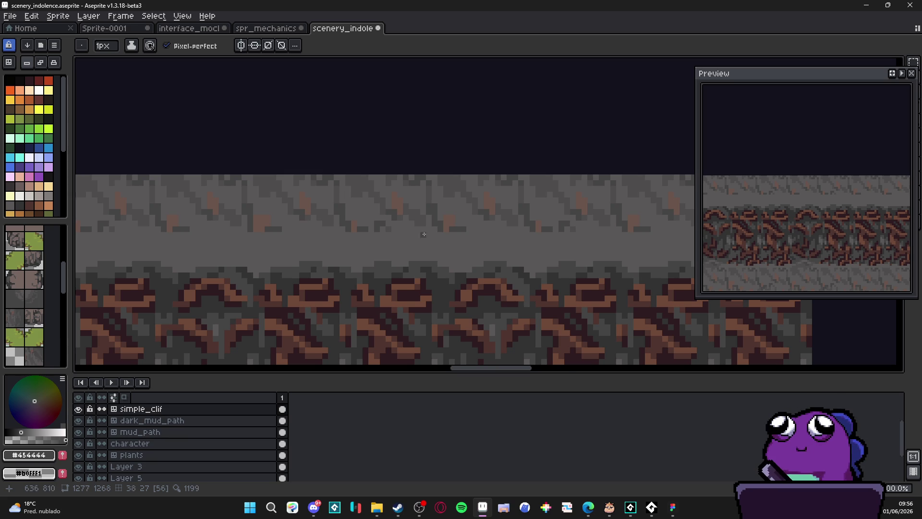
scroll(379, 242, down, 2)
scroll(334, 272, up, 2)
- Eyedrop the rock brown #6c4837, try brown strokes on the top stone band, then undo them twice
alt+click(336, 272)
click(328, 235)
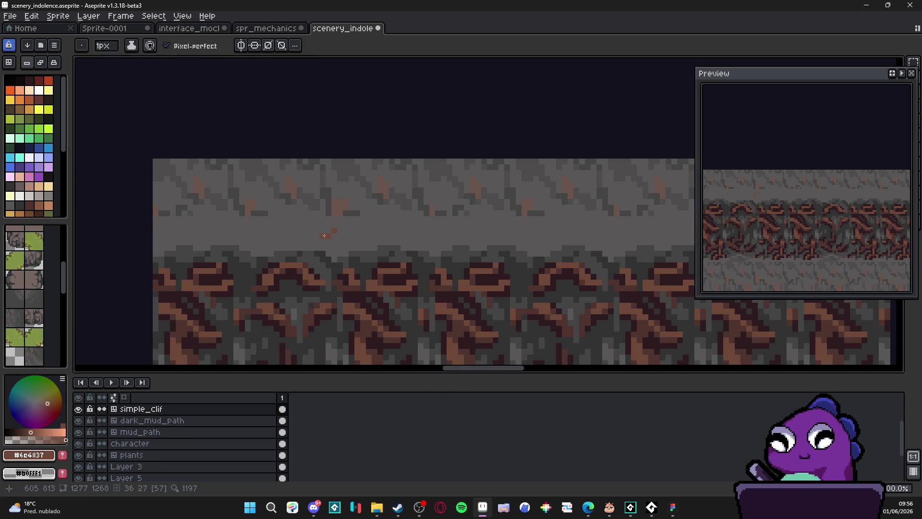
key(ctrl)
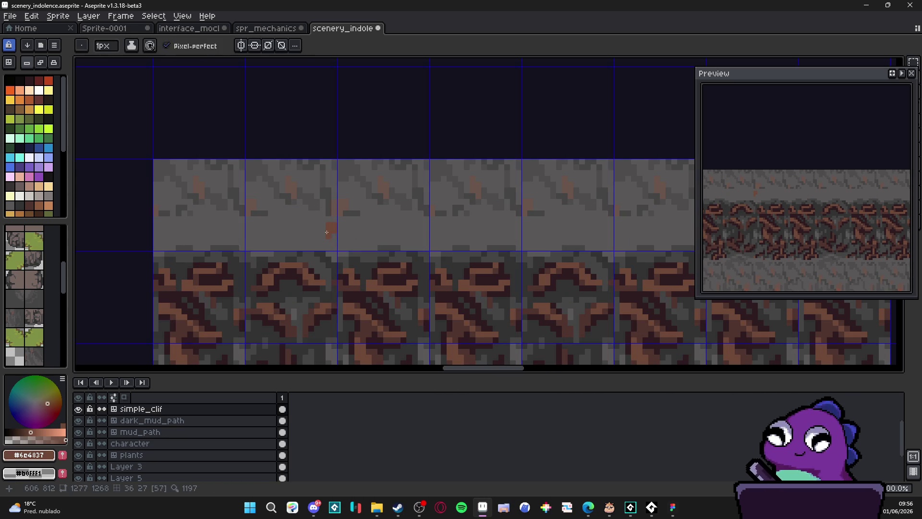
drag(318, 219, 310, 206)
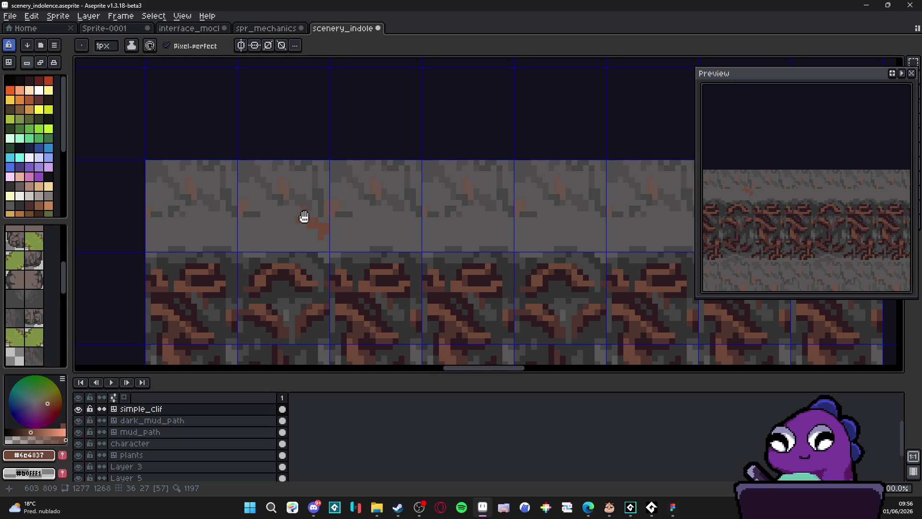
scroll(338, 227, down, 2)
key(ctrl+z)
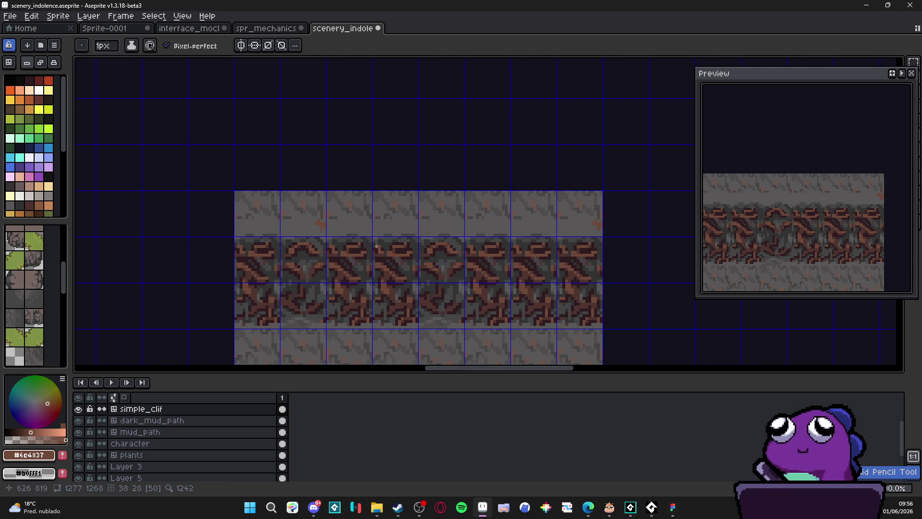
key(ctrl+z)
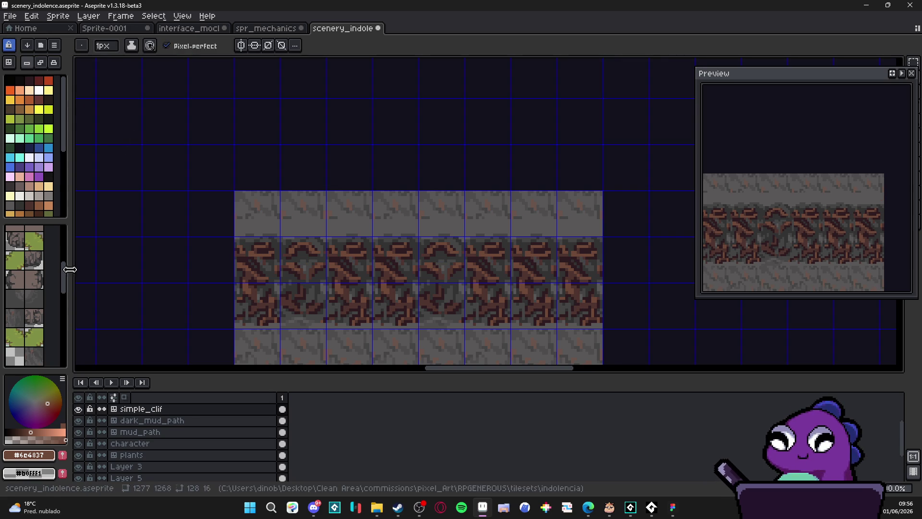
- Toggle tilemap mode on and back to pixel painting, then switch away to the browser
click(11, 63)
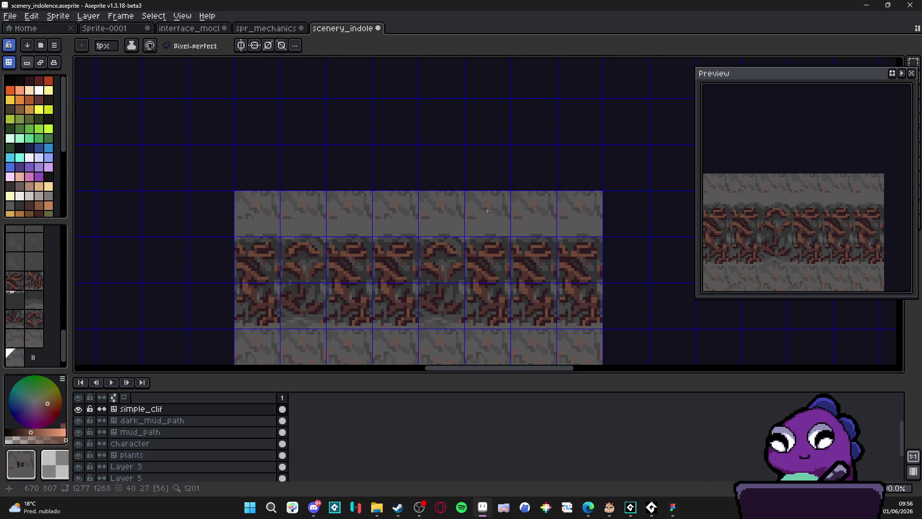
key(Tab)
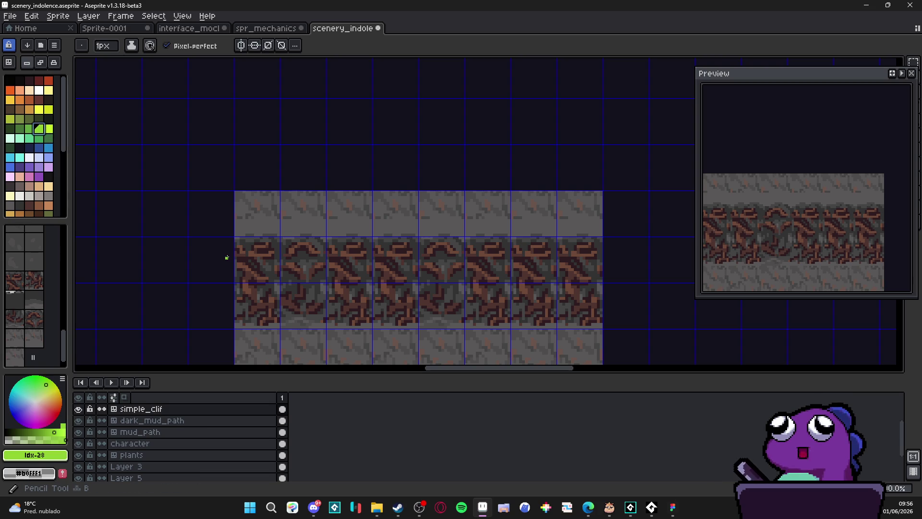
key(alt+Tab)
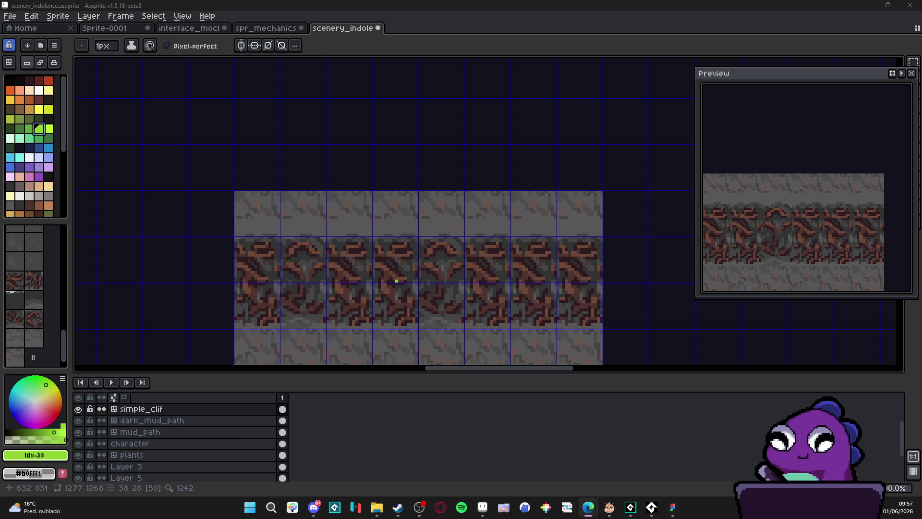
- Eyedrop the rock's brown and pencil a small fleck onto the top stone band tile
scroll(371, 241, right, 3)
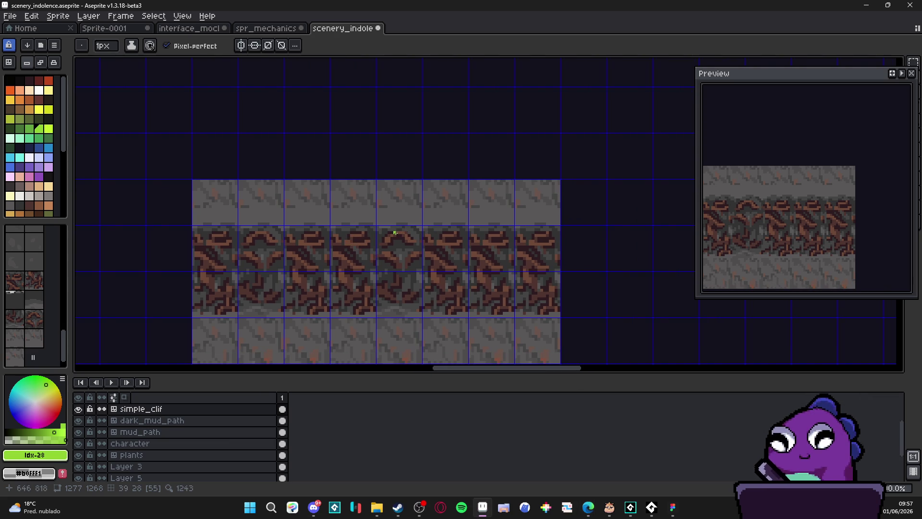
scroll(399, 231, up, 4)
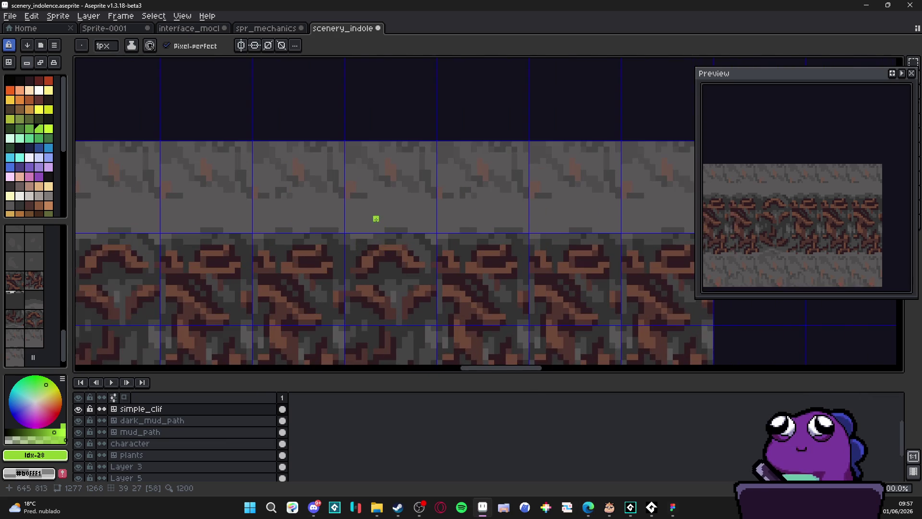
alt+click(354, 270)
click(336, 232)
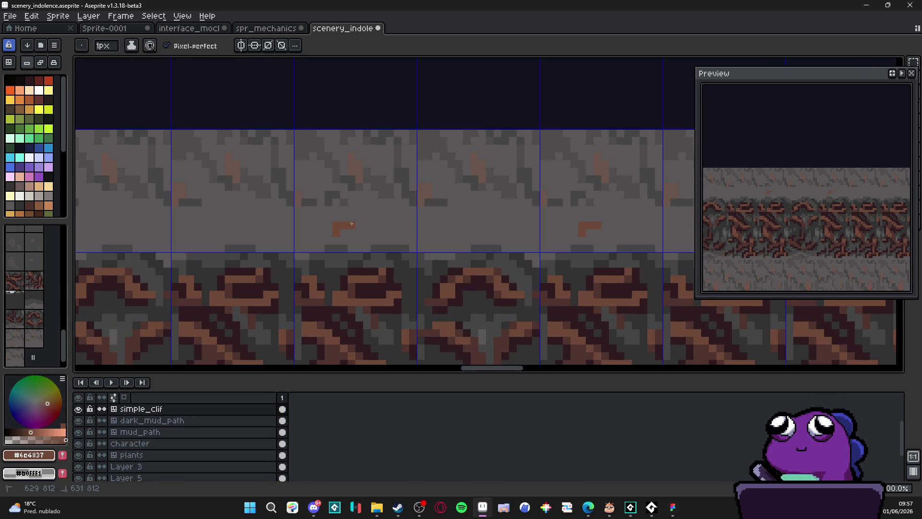
scroll(378, 235, down, 3)
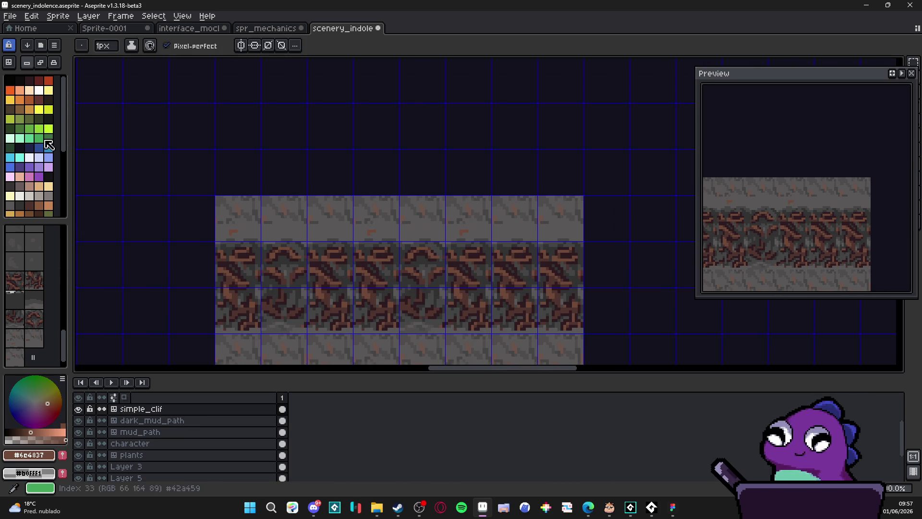
- In tilemap mode, undo the last top-row change and stamp stone tile 56 left of the lower rock row
click(9, 63)
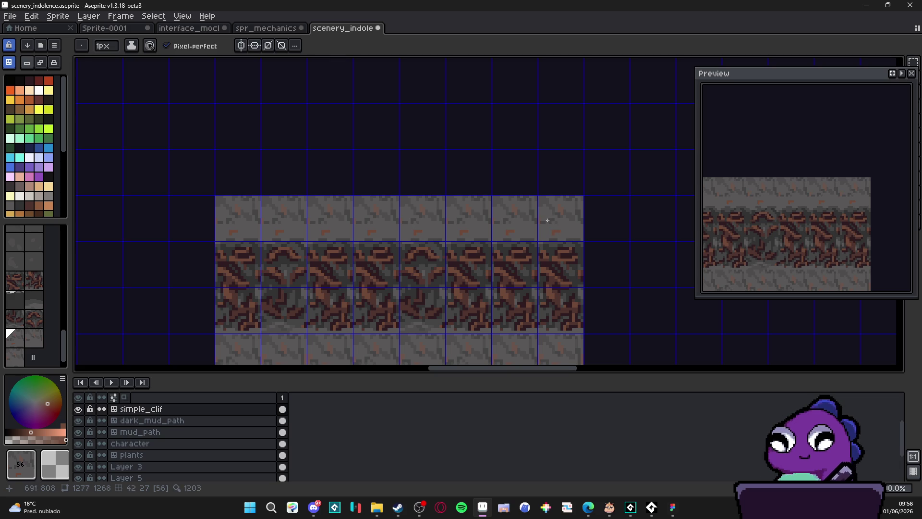
key(v)
key(ctrl+z)
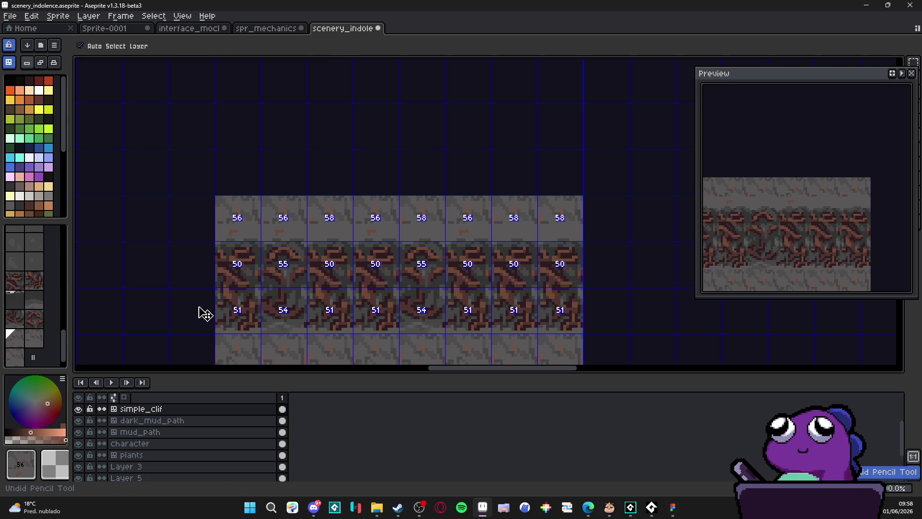
key(b)
click(200, 311)
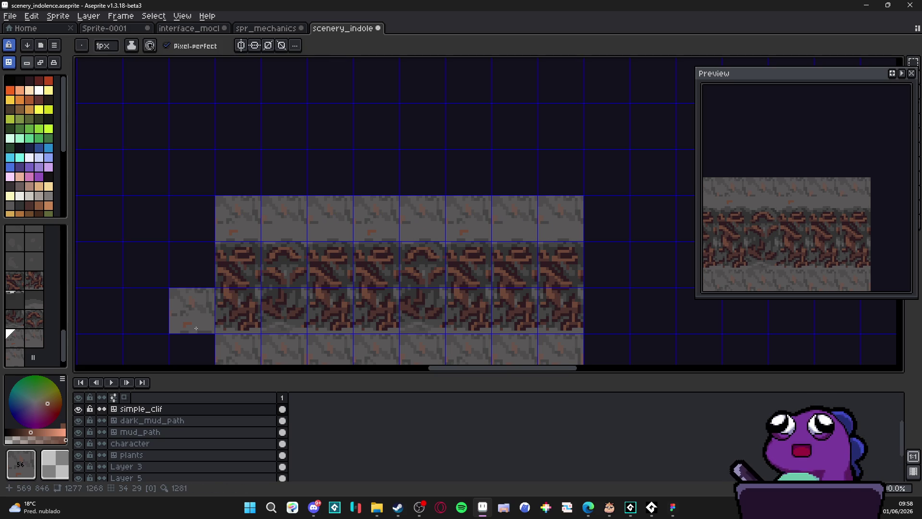
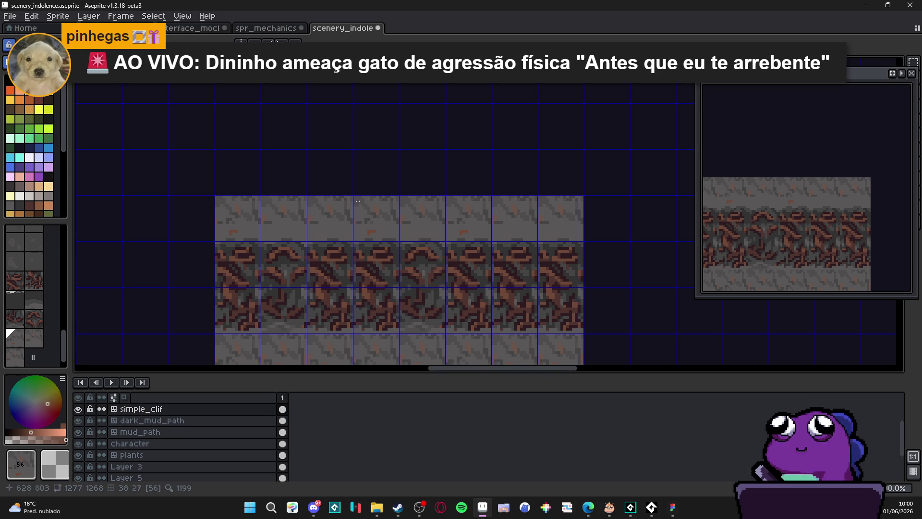
- Switch to pixel mode, eyedrop the brown crack colour, and pencil a short crack with two extra pixels
click(48, 117)
scroll(368, 231, up, 2)
scroll(368, 231, up, 2)
alt+click(375, 221)
scroll(375, 221, down, 1)
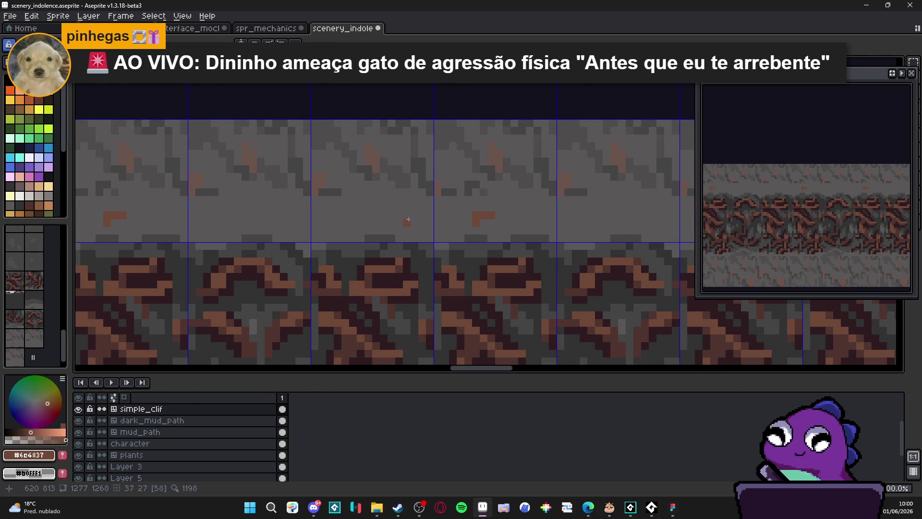
mouse_move(374, 208)
mouse_down()
mouse_move(407, 214)
mouse_move(361, 199)
mouse_up()
click(361, 192)
click(365, 191)
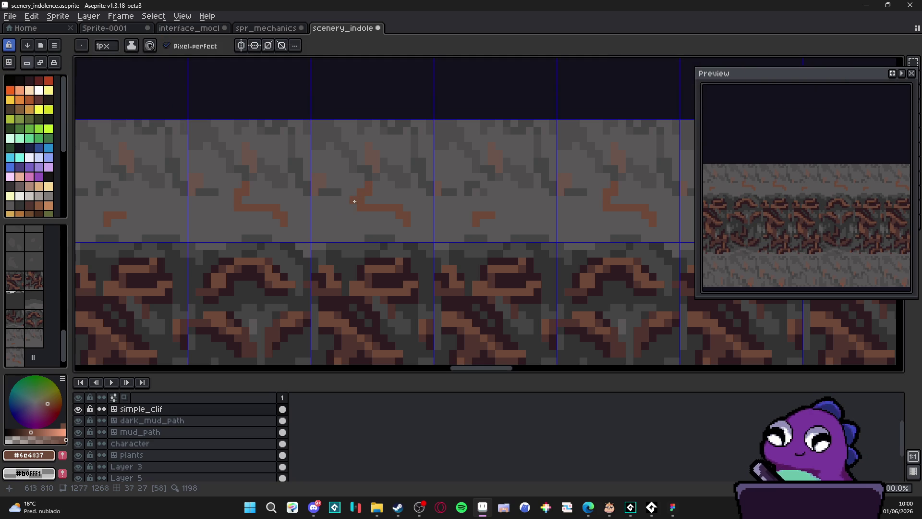
- Add two brown pixels to the small crack mark, then re-sample the grey stone and brown colours
scroll(336, 224, down, 1)
scroll(336, 224, up, 1)
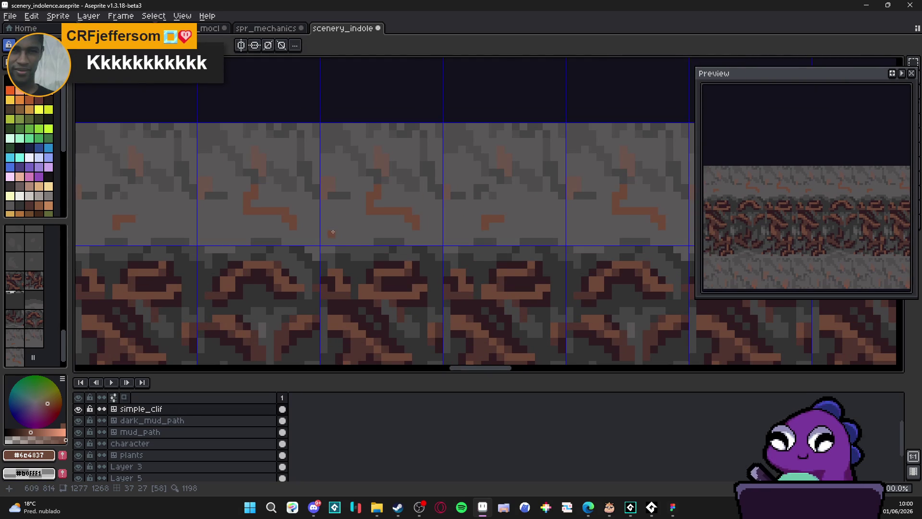
click(346, 218)
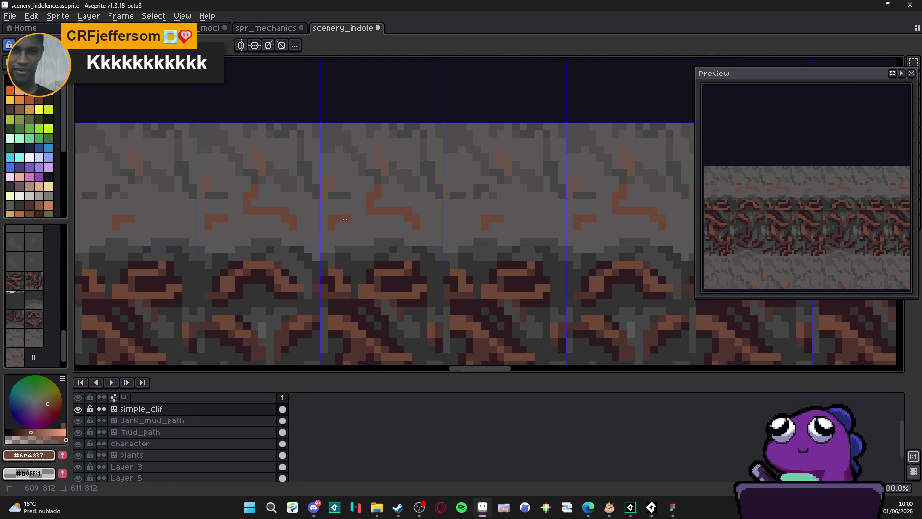
click(347, 204)
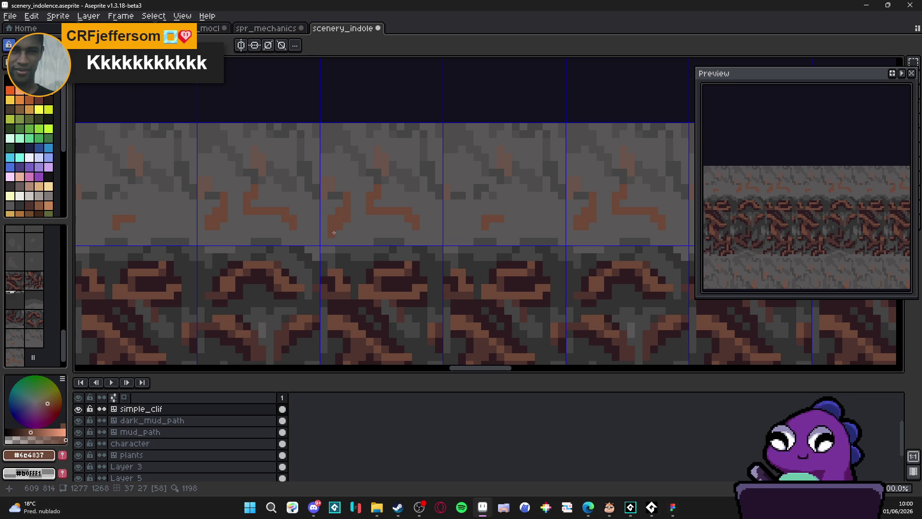
alt+click(367, 225)
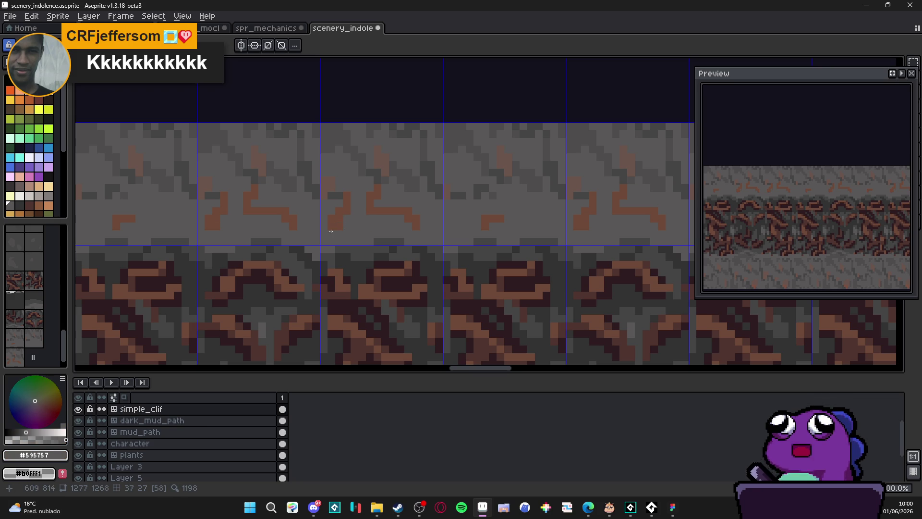
scroll(341, 223, down, 1)
scroll(410, 219, up, 1)
alt+click(409, 220)
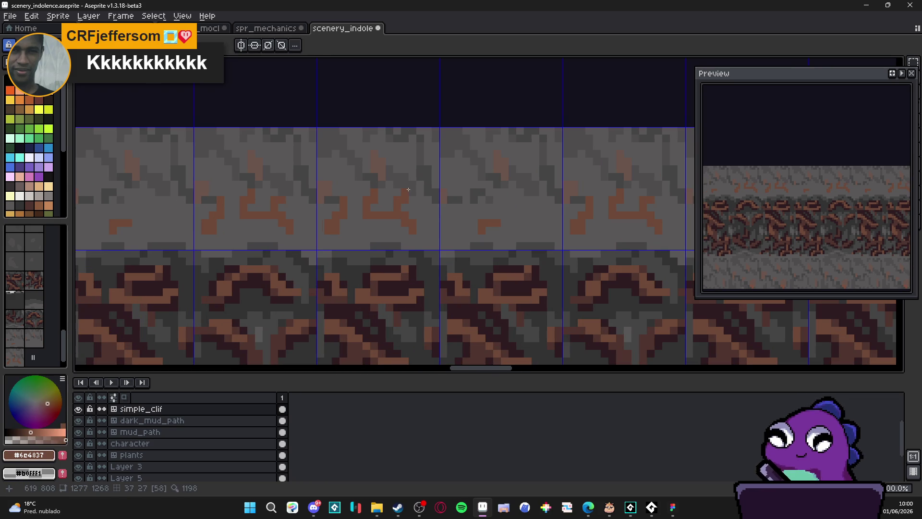
scroll(409, 194, down, 3)
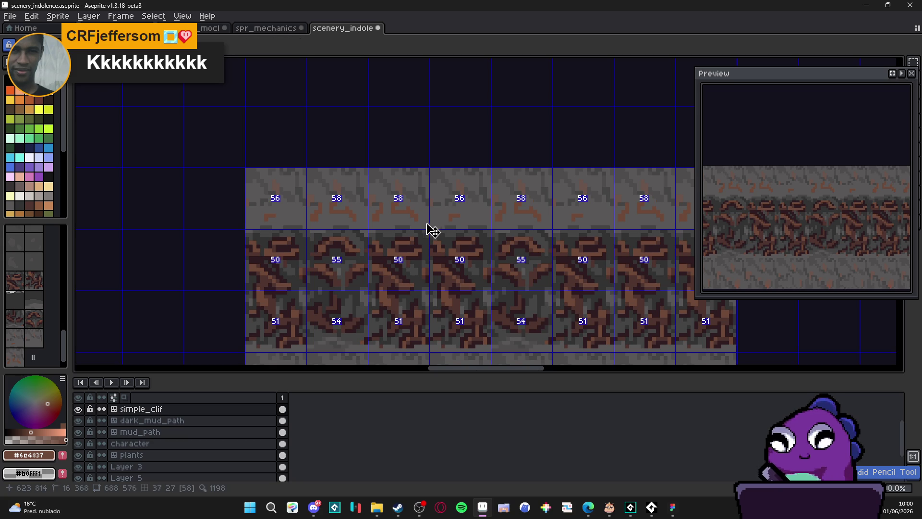
scroll(436, 212, up, 2)
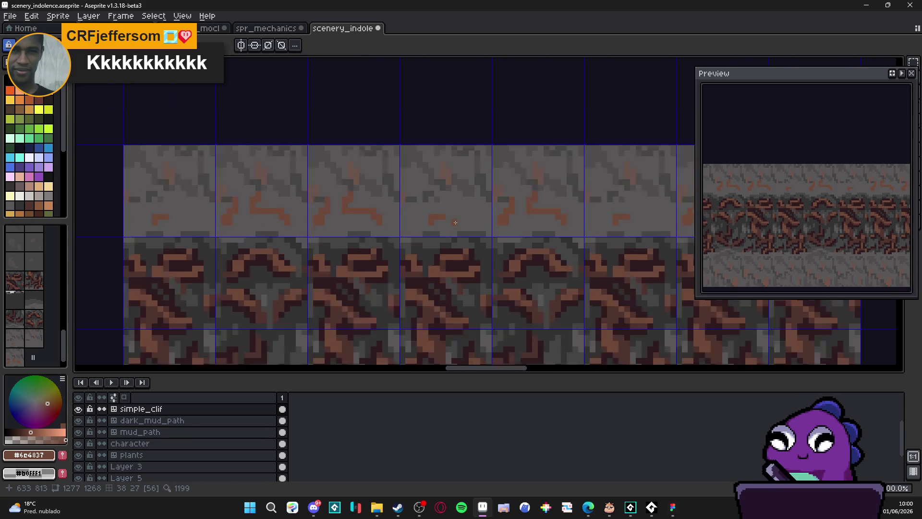
key(alt)
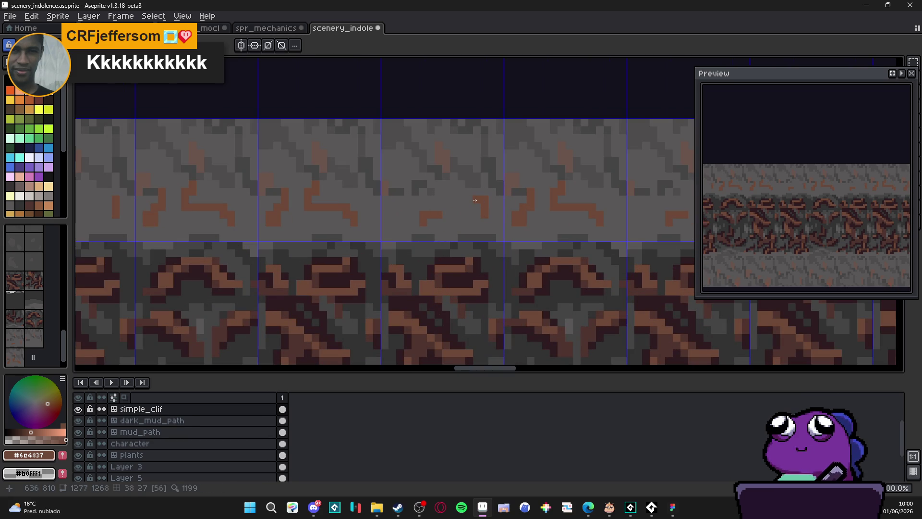
- Eyedrop the brown crack colour again and paint a few brown pixels onto the crack
scroll(468, 196, up, 2)
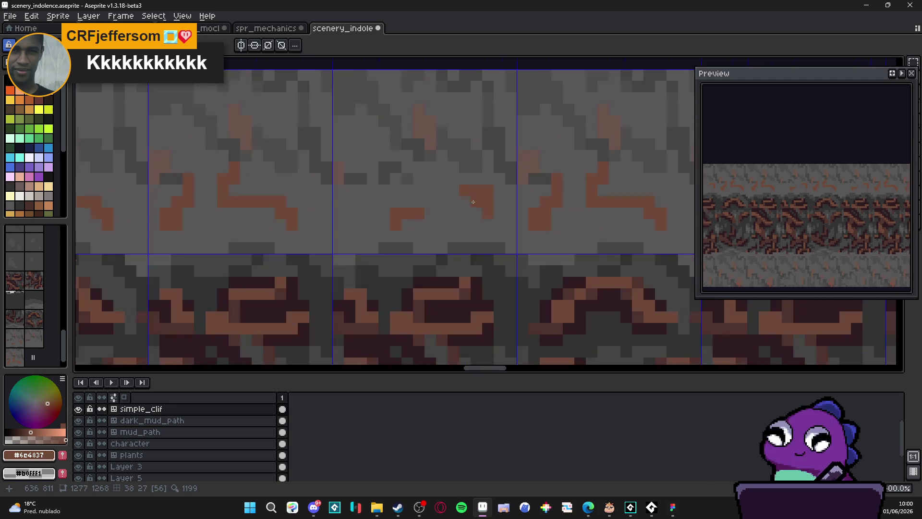
scroll(450, 179, down, 3)
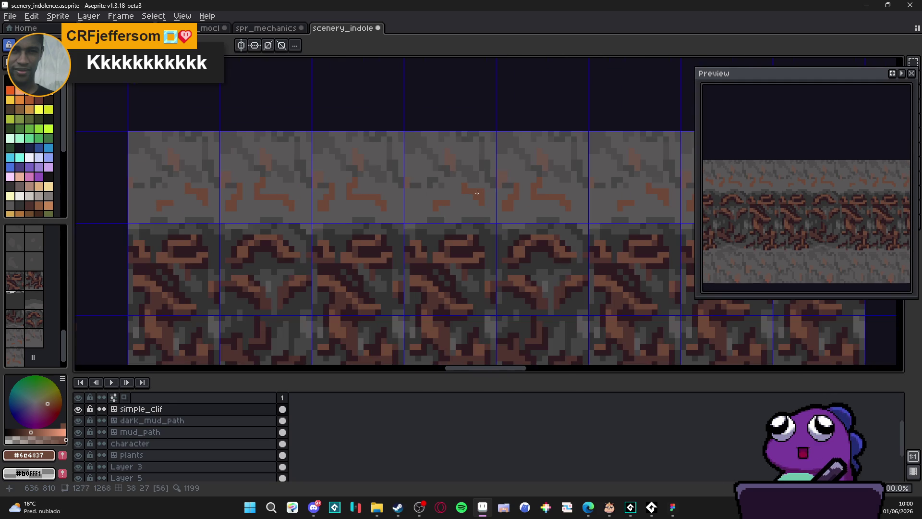
scroll(483, 213, down, 3)
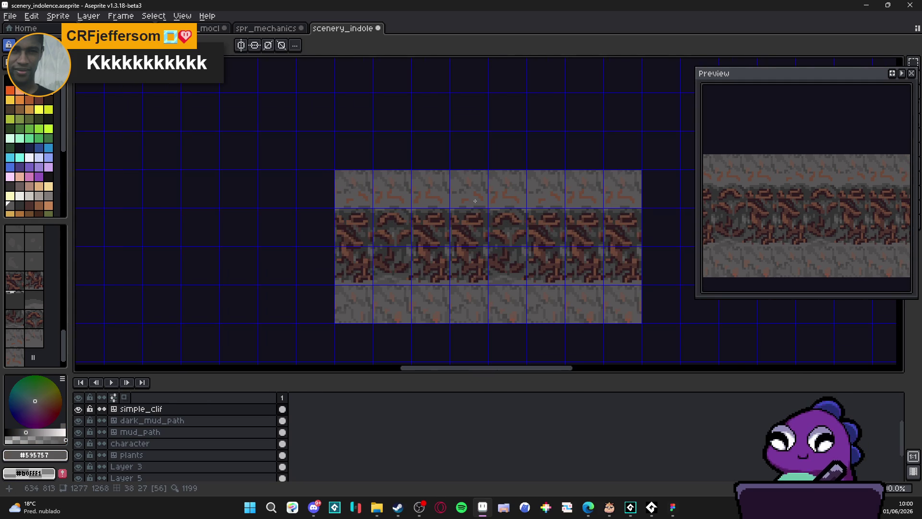
scroll(488, 204, up, 1)
scroll(458, 193, up, 1)
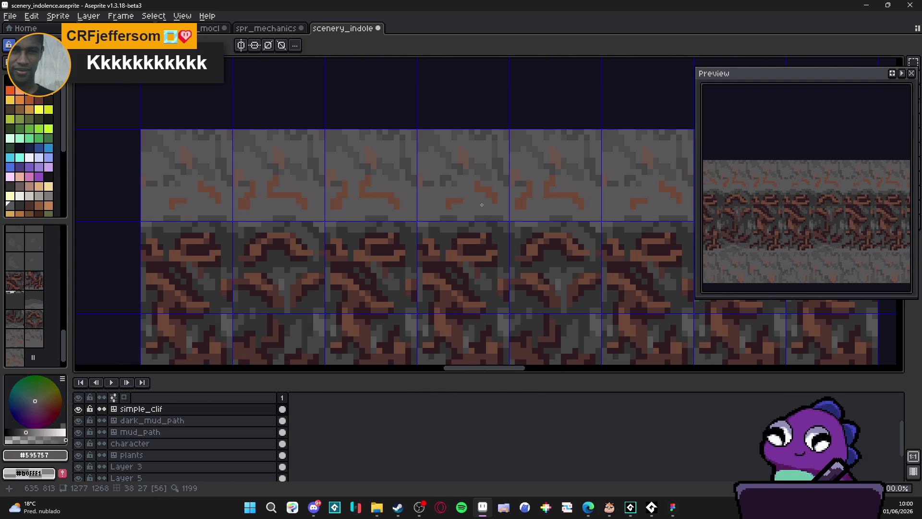
alt+click(445, 201)
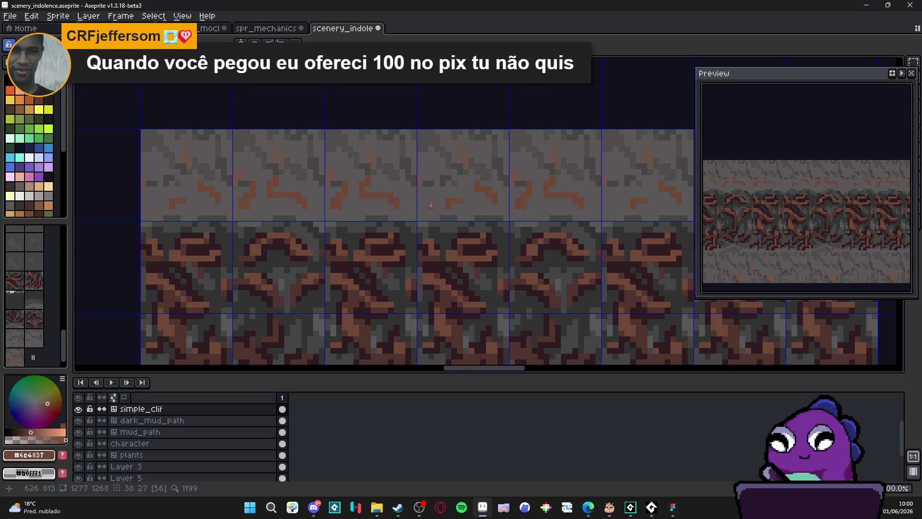
scroll(431, 205, up, 3)
mouse_move(431, 172)
mouse_down()
mouse_move(431, 162)
mouse_move(458, 161)
mouse_up()
scroll(461, 159, down, 1)
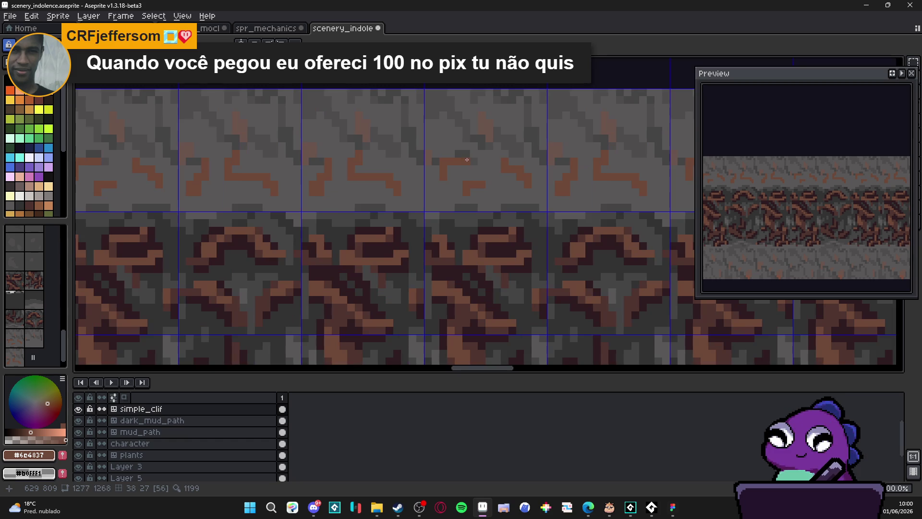
scroll(463, 149, down, 1)
scroll(456, 156, up, 1)
- Undo the stray brown stroke and re-sample the stone, brown and darkest shadow colours
key(ctrl+z)
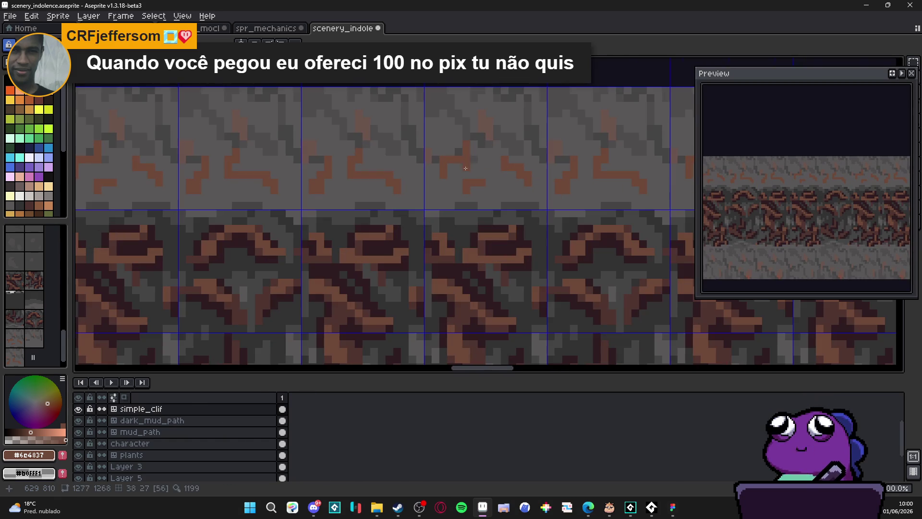
alt+click(449, 162)
scroll(444, 161, down, 4)
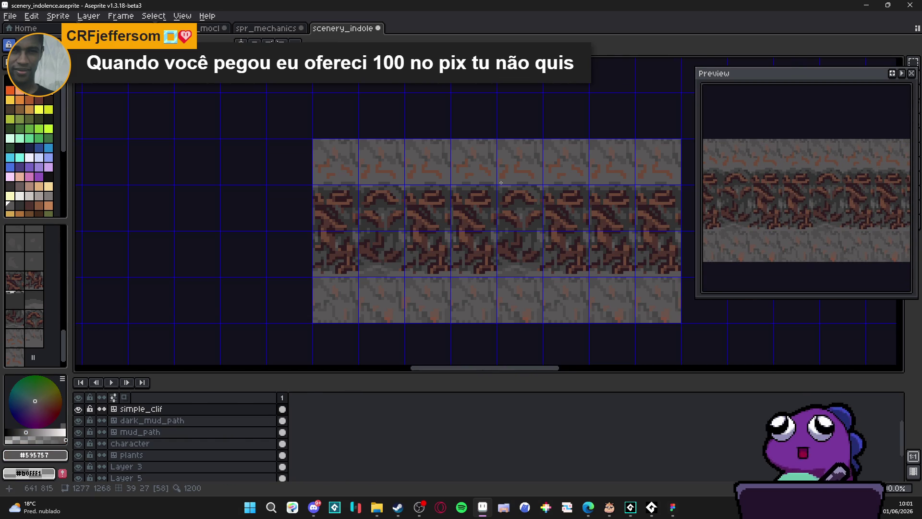
scroll(435, 158, up, 4)
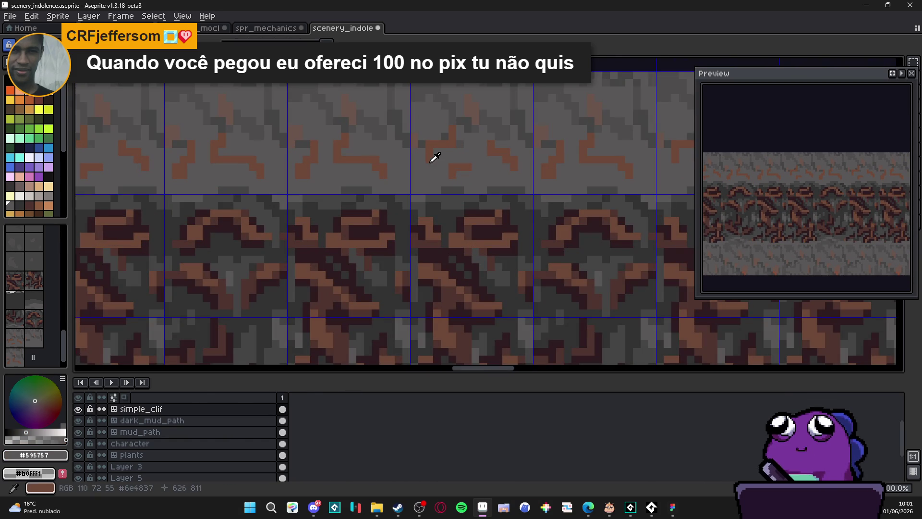
alt+click(428, 161)
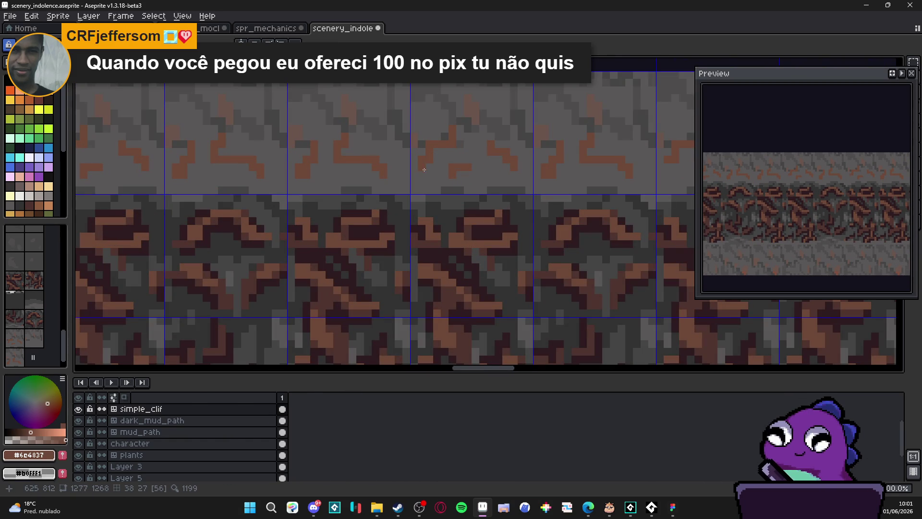
scroll(508, 171, down, 2)
scroll(509, 172, up, 2)
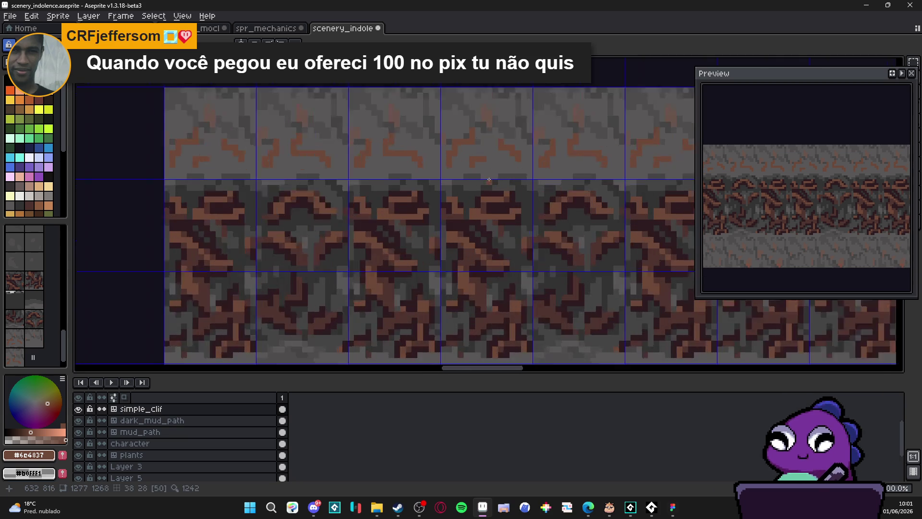
alt+click(490, 192)
- Paint dark #2d1b1c pixels around the orange rock mark and in the column to its left
click(475, 160)
click(481, 160)
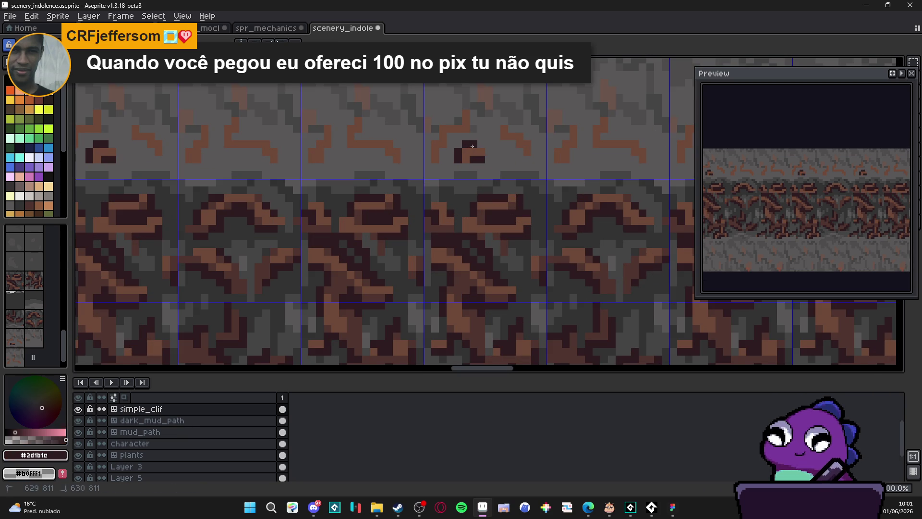
click(451, 144)
click(444, 156)
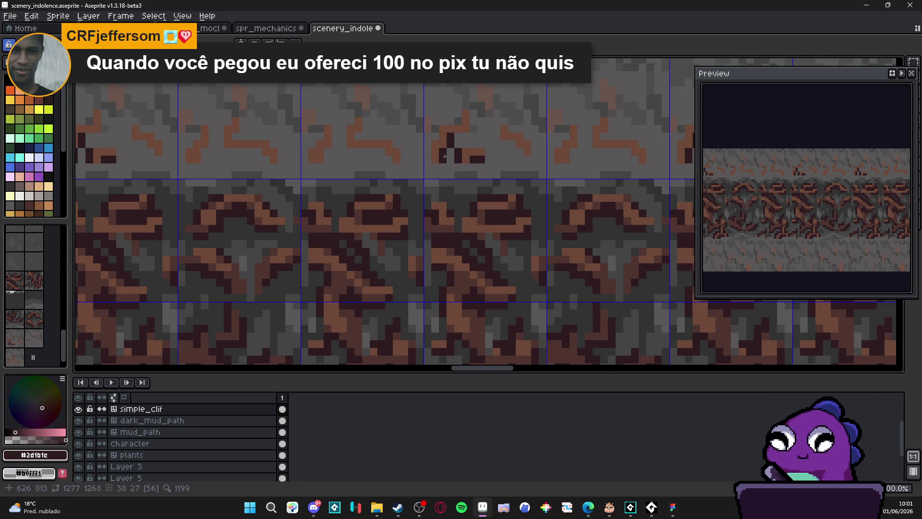
click(458, 137)
click(465, 136)
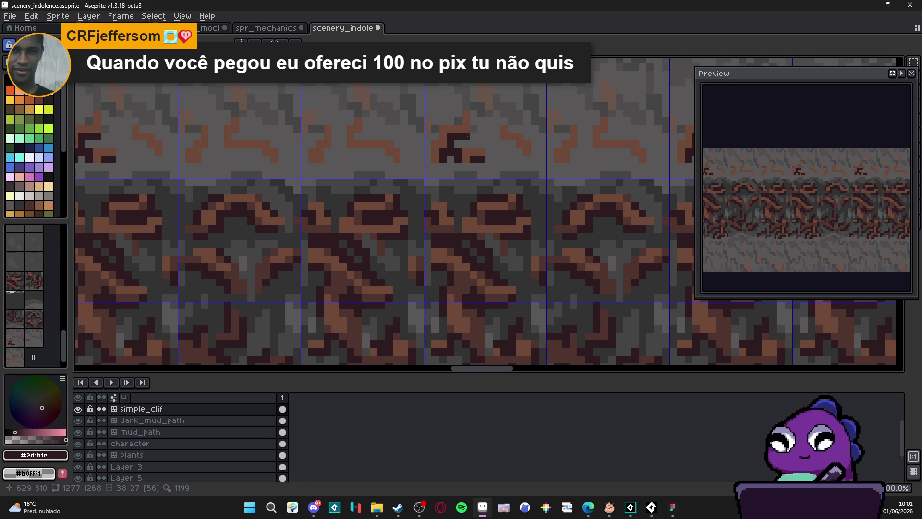
click(427, 152)
click(427, 159)
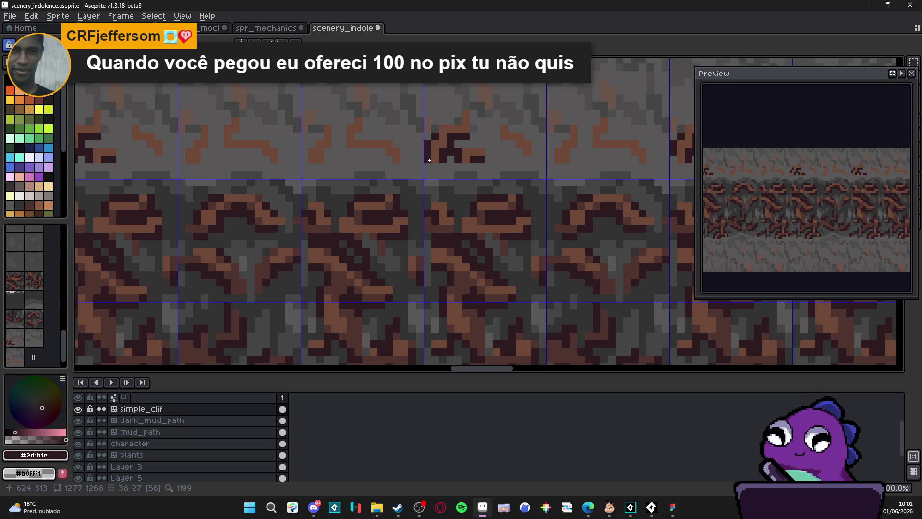
scroll(446, 166, down, 3)
scroll(446, 166, up, 3)
- Re-pick the dark shadow colour and add dark pixels along the mark's right side and top
alt+click(435, 166)
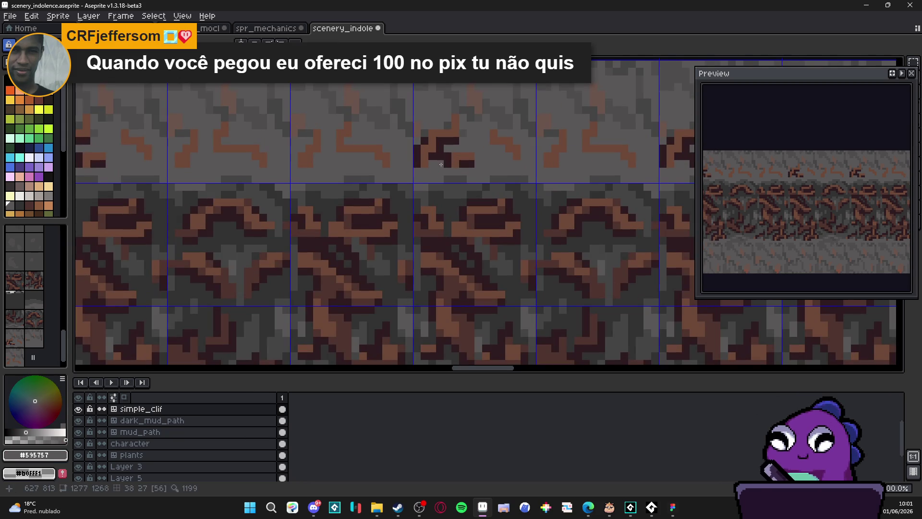
alt+click(447, 158)
click(461, 148)
click(463, 140)
click(464, 134)
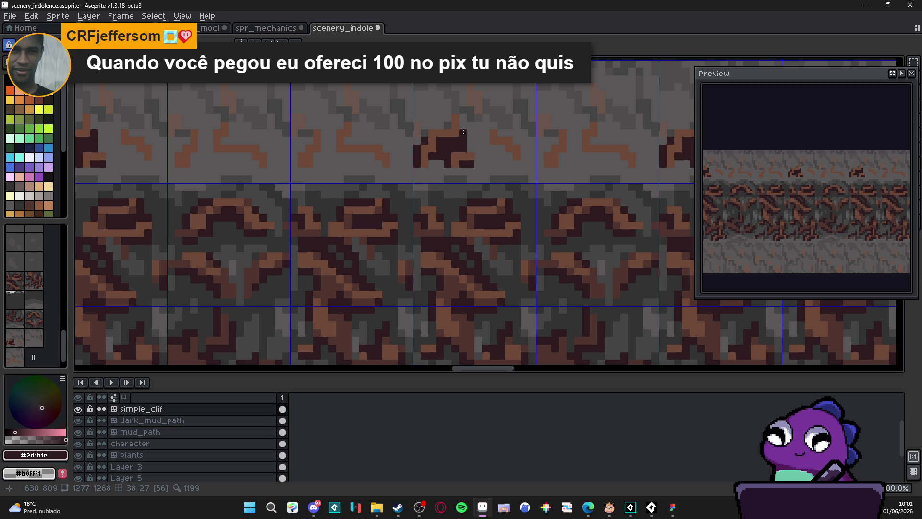
drag(456, 126, 448, 126)
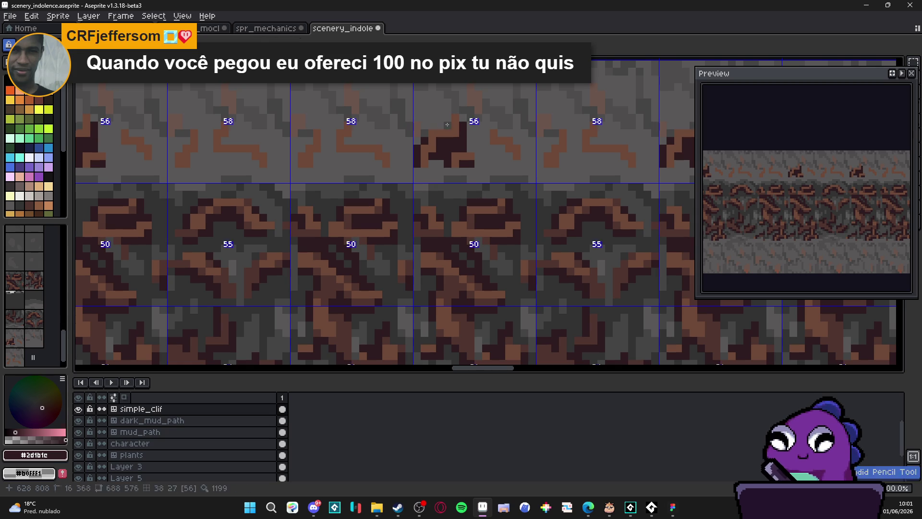
scroll(439, 126, down, 3)
scroll(446, 130, up, 3)
- Fill in more dark crack pixels around the crack in the upper stone band
drag(481, 136, 475, 137)
click(481, 144)
click(499, 131)
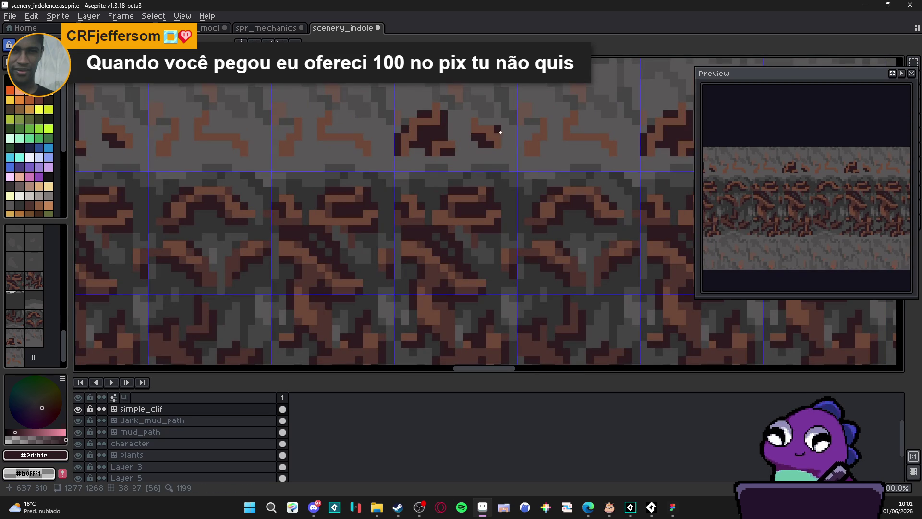
click(484, 121)
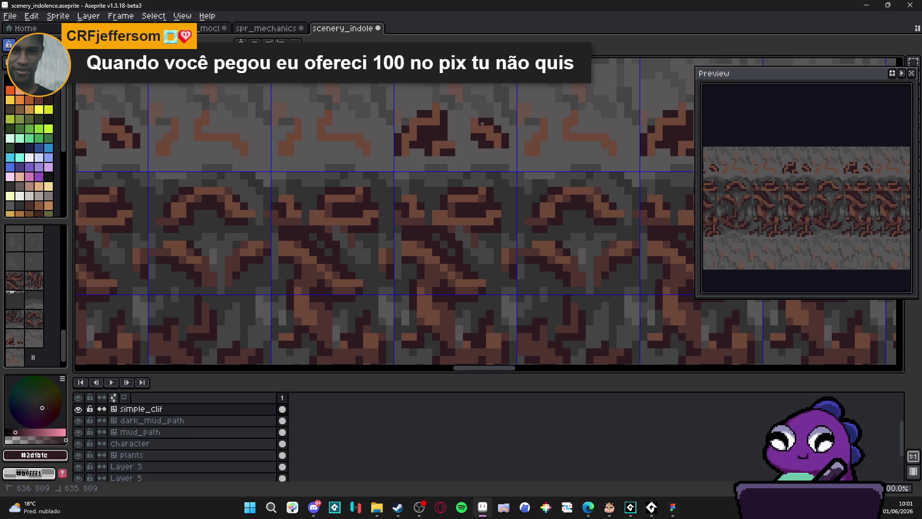
scroll(480, 130, down, 3)
scroll(480, 134, up, 3)
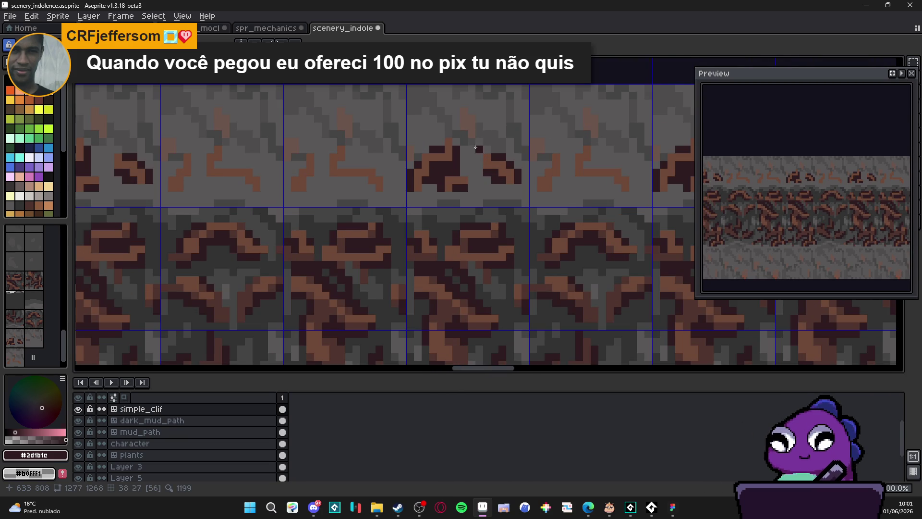
scroll(477, 149, down, 3)
scroll(476, 171, down, 1)
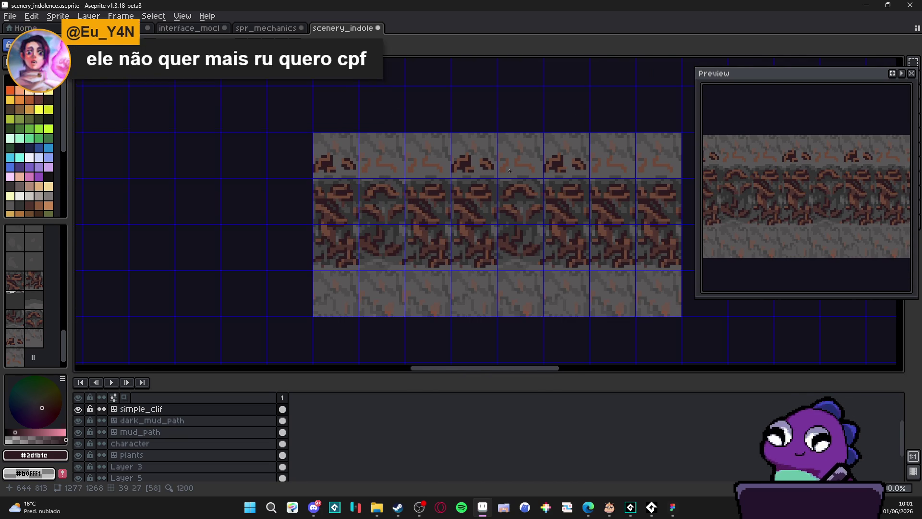
- Eyedrop brown #6c4837 and pencil a diagonal brown crack line running up-left
scroll(509, 173, up, 3)
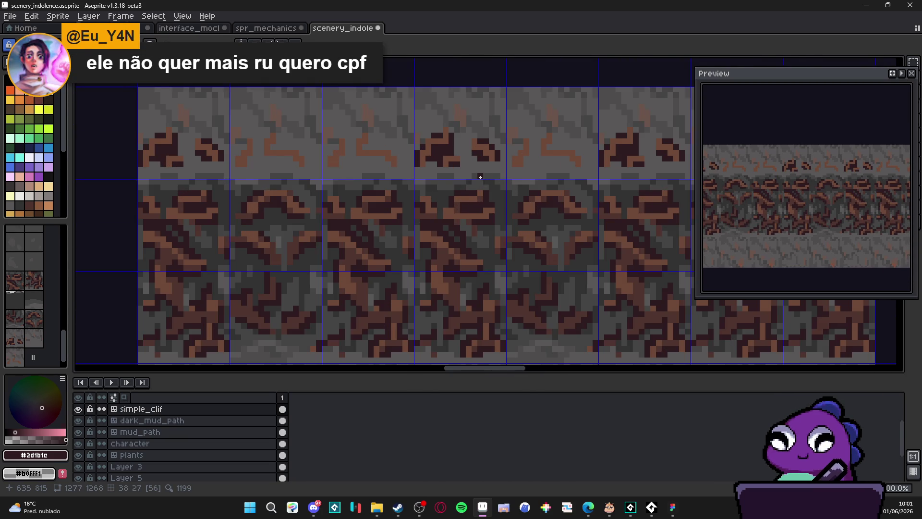
scroll(476, 177, up, 1)
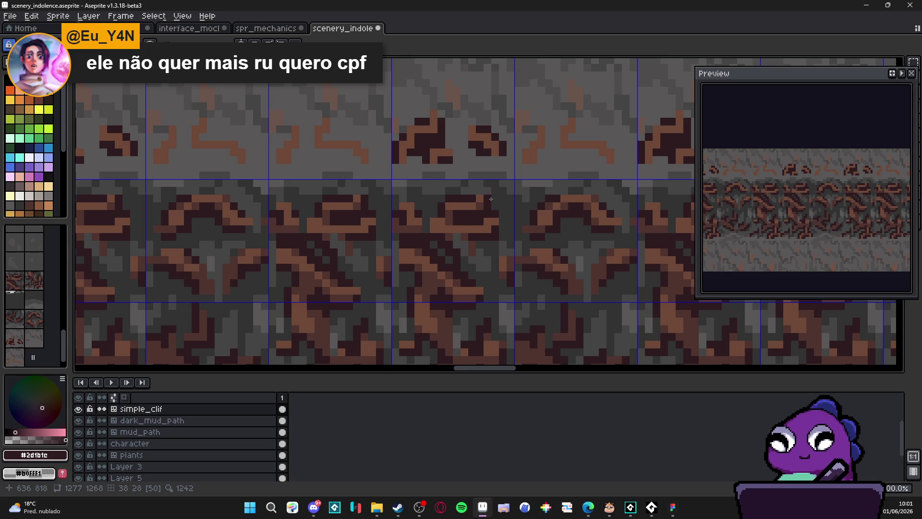
scroll(496, 202, down, 3)
scroll(489, 204, up, 4)
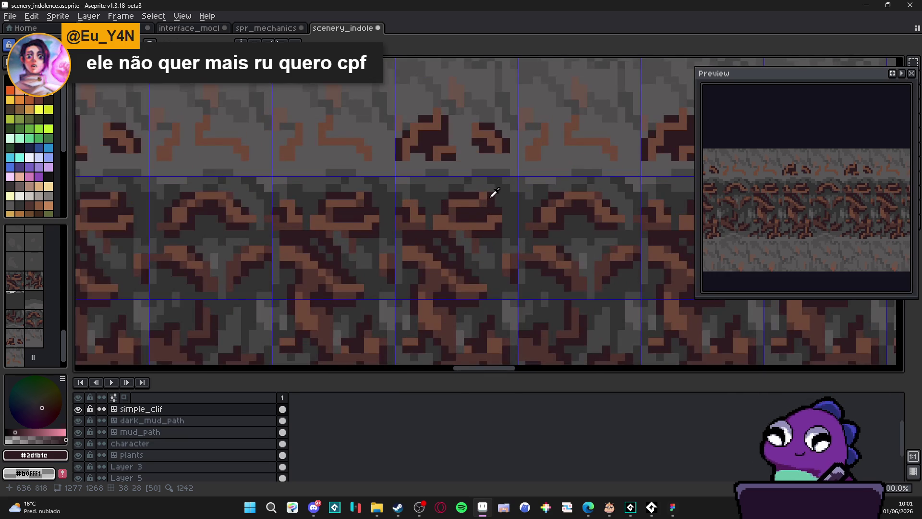
alt+click(486, 189)
click(483, 180)
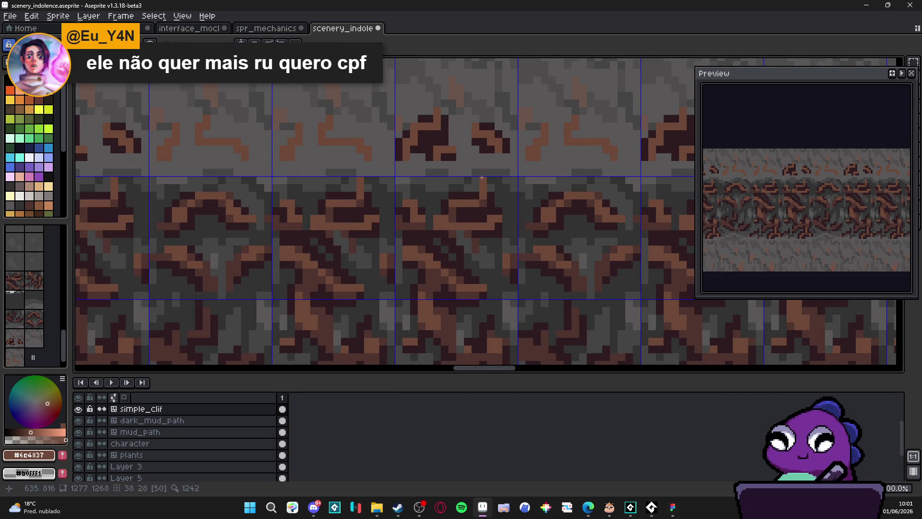
drag(476, 171, 462, 156)
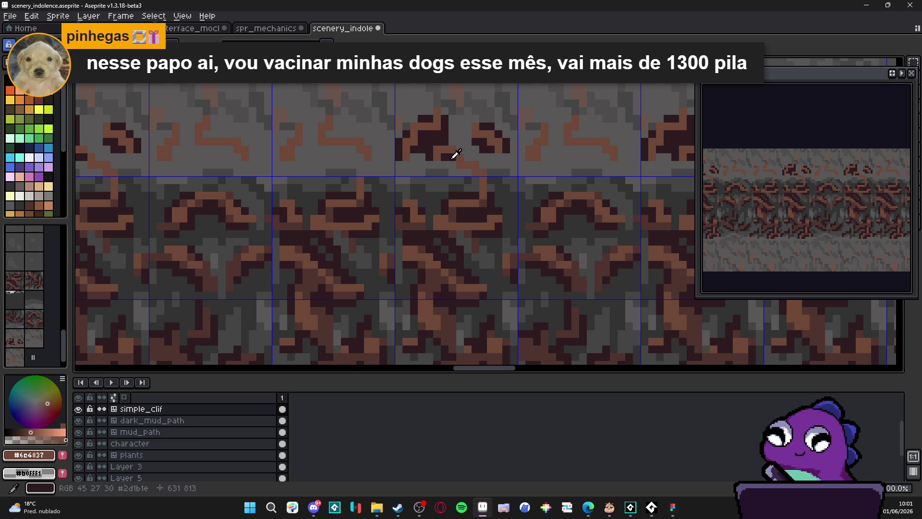
- Eyedrop dark #2d1b1c and pencil a dark stroke down-right along the crack
alt+click(459, 148)
mouse_move(467, 150)
mouse_down()
mouse_move(483, 157)
mouse_move(491, 180)
mouse_move(484, 188)
mouse_move(456, 167)
mouse_up()
scroll(477, 175, down, 4)
scroll(470, 158, up, 1)
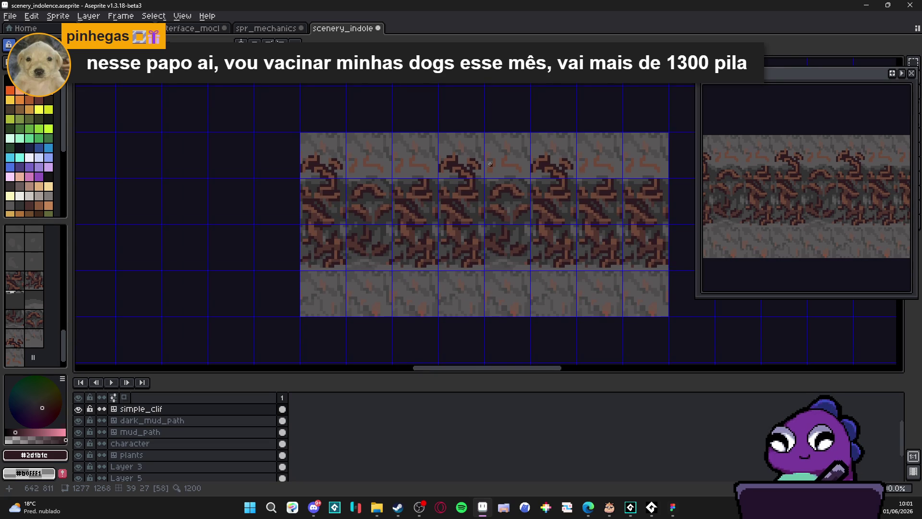
scroll(486, 174, down, 1)
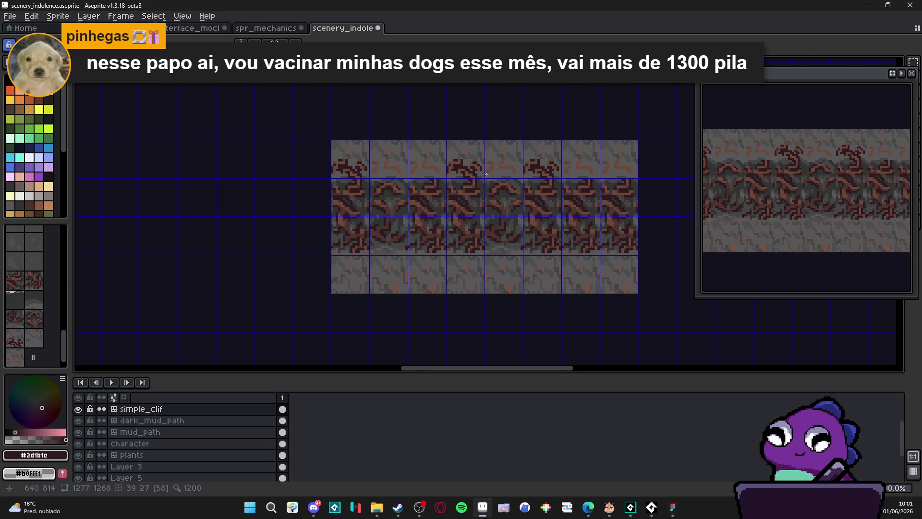
scroll(461, 165, up, 5)
scroll(468, 162, down, 3)
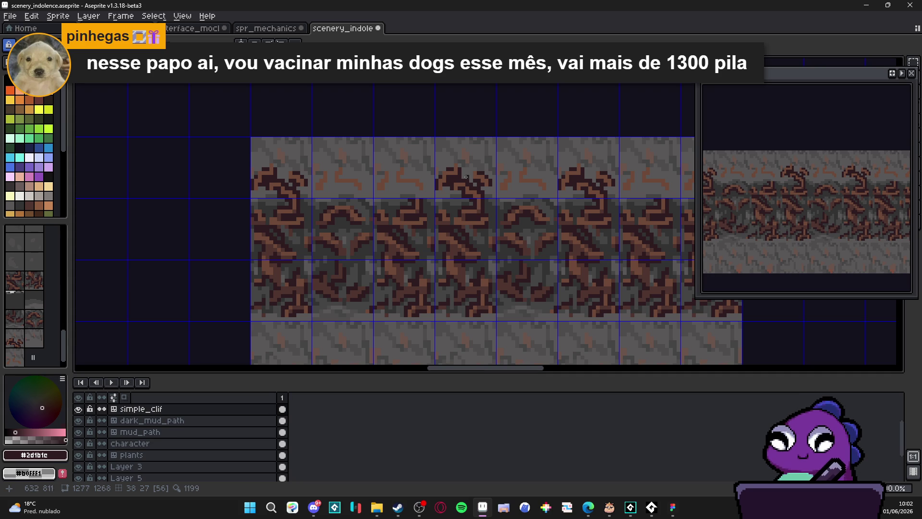
scroll(418, 187, up, 4)
- Draw a horizontal dark crack dash, redo it one row further left, and hide the tile grid
mouse_move(418, 186)
mouse_down()
mouse_move(379, 180)
mouse_move(348, 192)
mouse_up()
key(ctrl+z)
drag(402, 181, 355, 180)
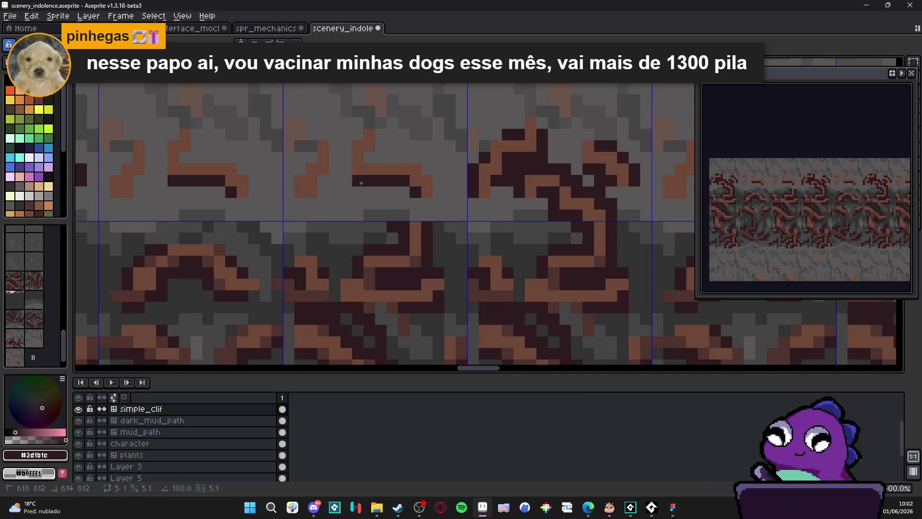
scroll(386, 222, down, 2)
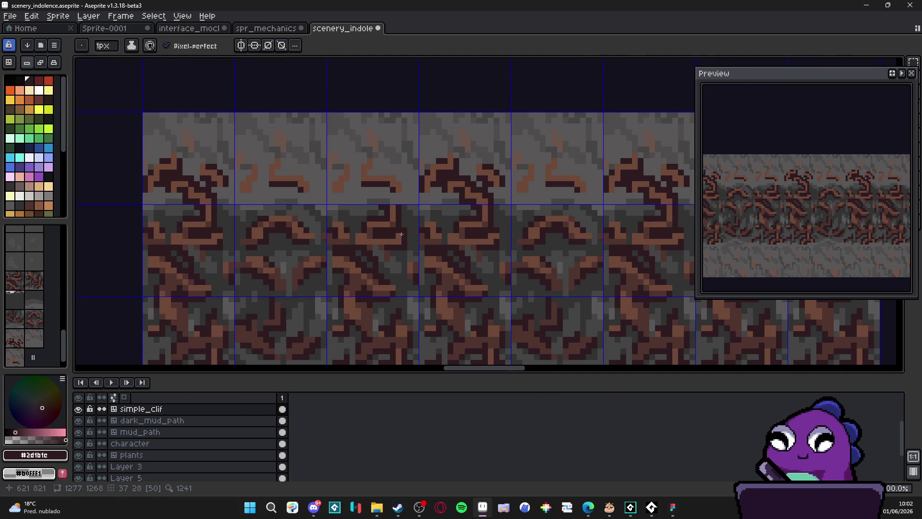
scroll(394, 223, down, 1)
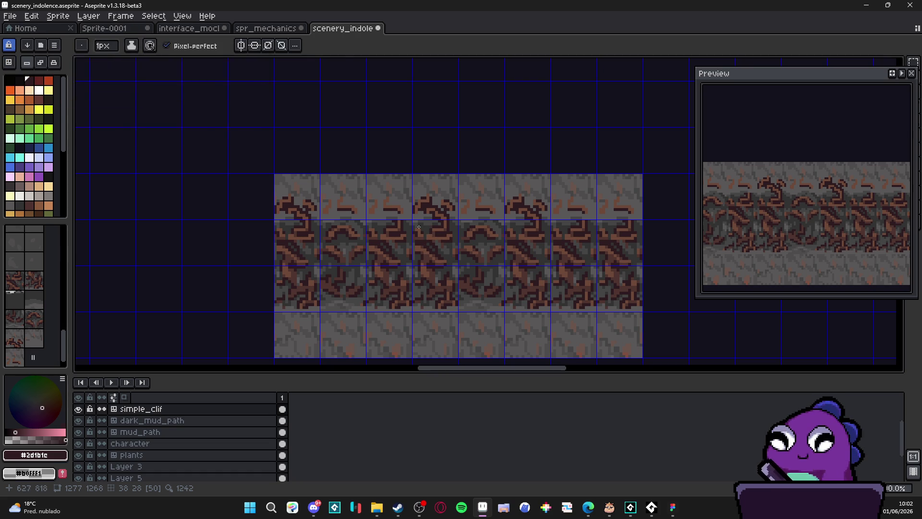
scroll(410, 224, down, 1)
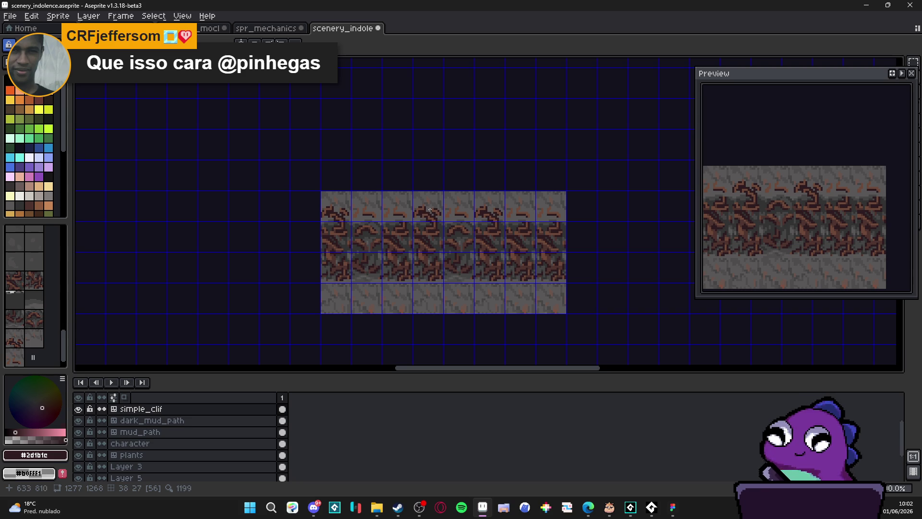
key(Tab)
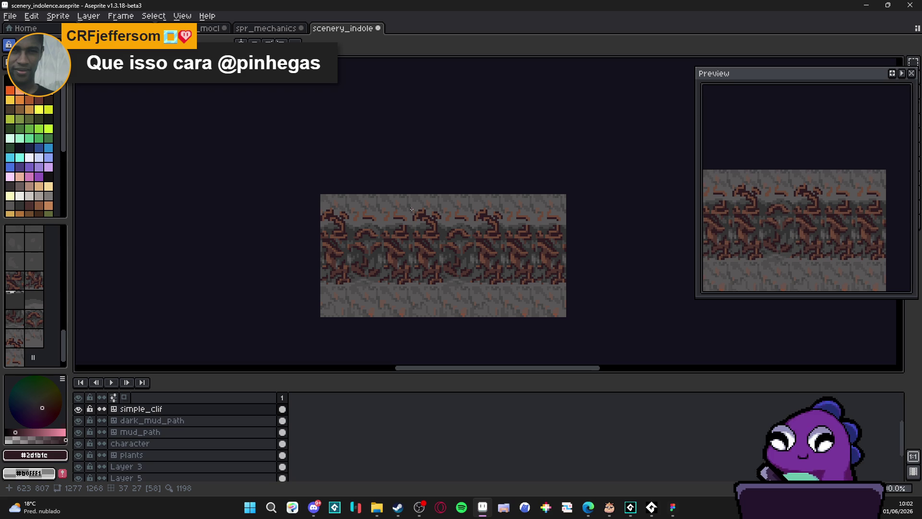
scroll(411, 208, up, 1)
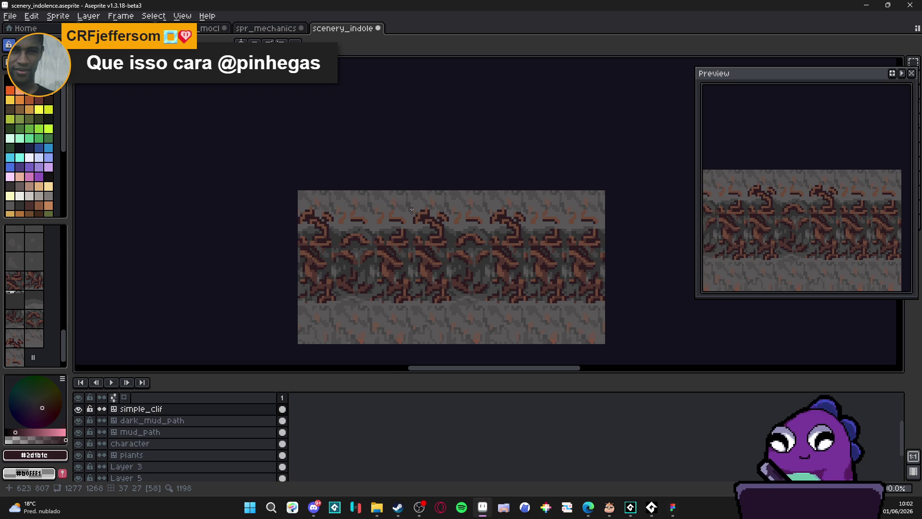
- In tile mode, stamp the dark swirl tile over the plain top-row tiles on the right
scroll(411, 209, down, 2)
scroll(411, 209, up, 2)
drag(391, 229, 422, 247)
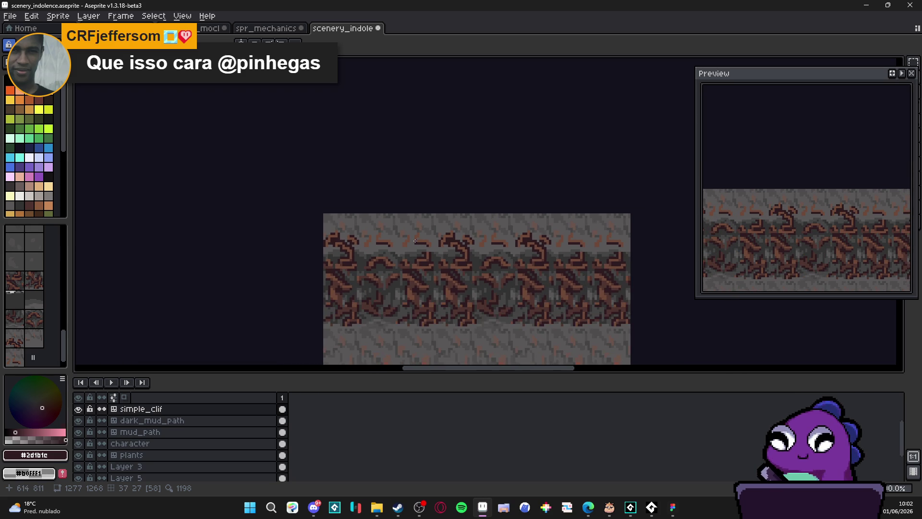
key(Tab)
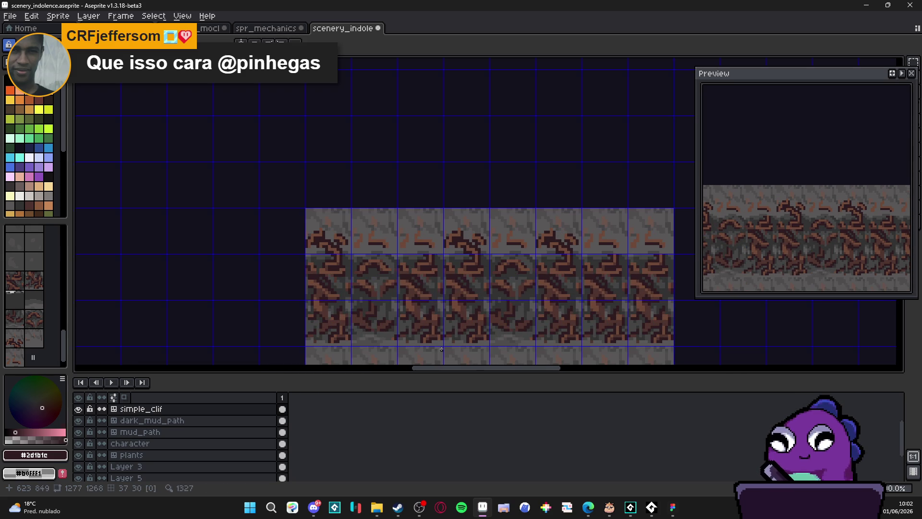
scroll(464, 244, up, 1)
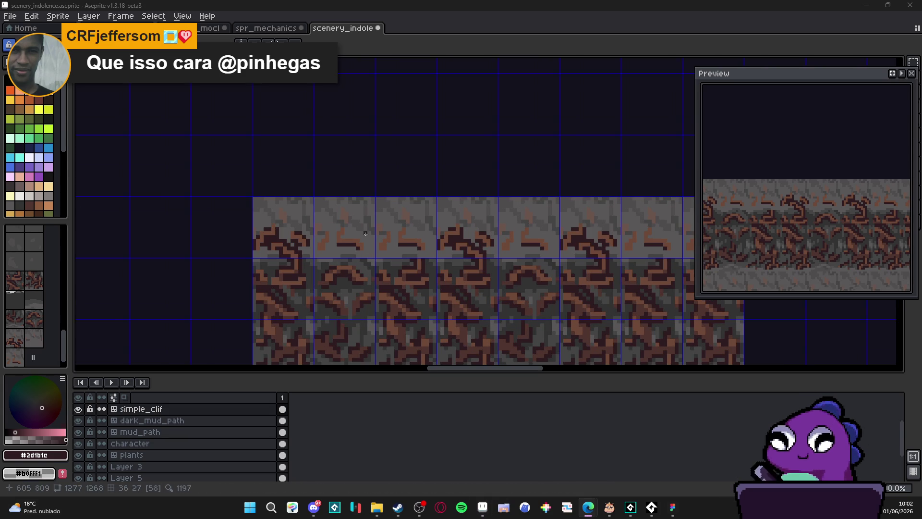
scroll(347, 222, down, 1)
key(Tab)
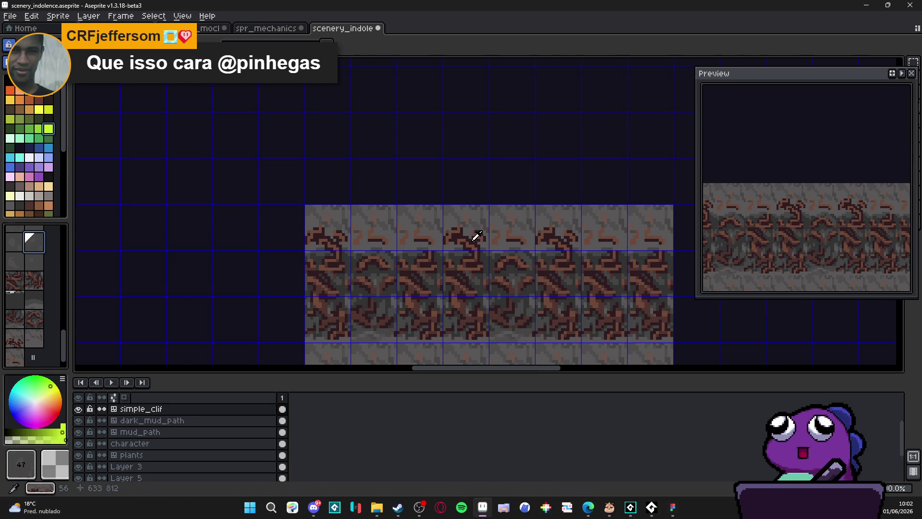
alt+click(473, 236)
click(408, 229)
click(600, 234)
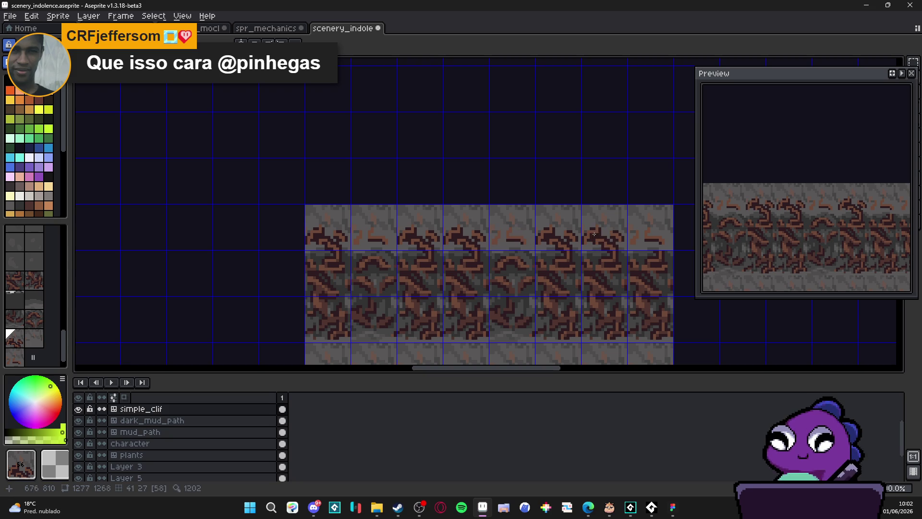
click(642, 234)
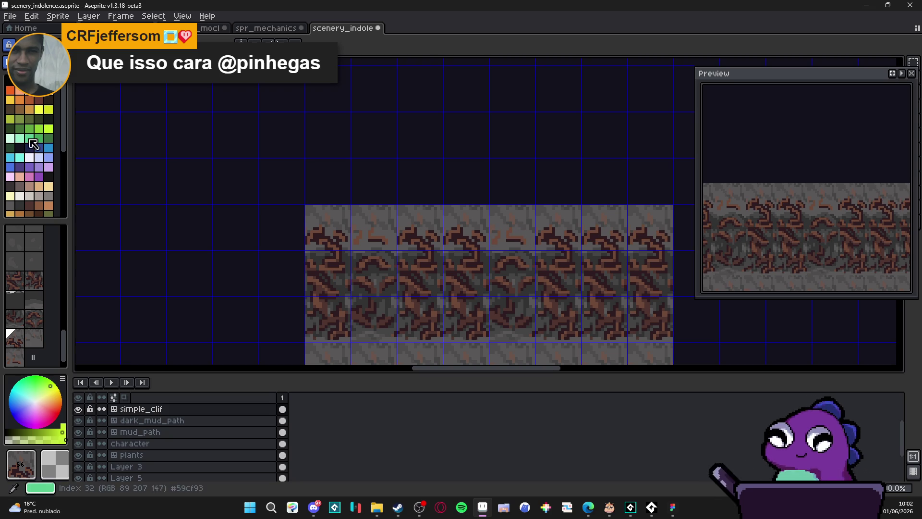
- Back in pixel mode, eyedrop the dark crack colour and pencil a short vertical dark crack line
key(Tab)
scroll(405, 260, up, 2)
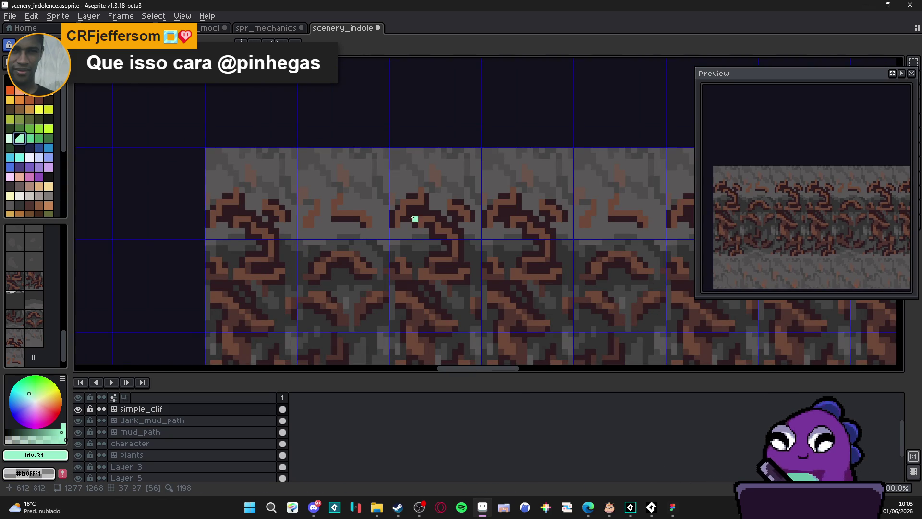
alt+click(417, 208)
scroll(426, 232, down, 2)
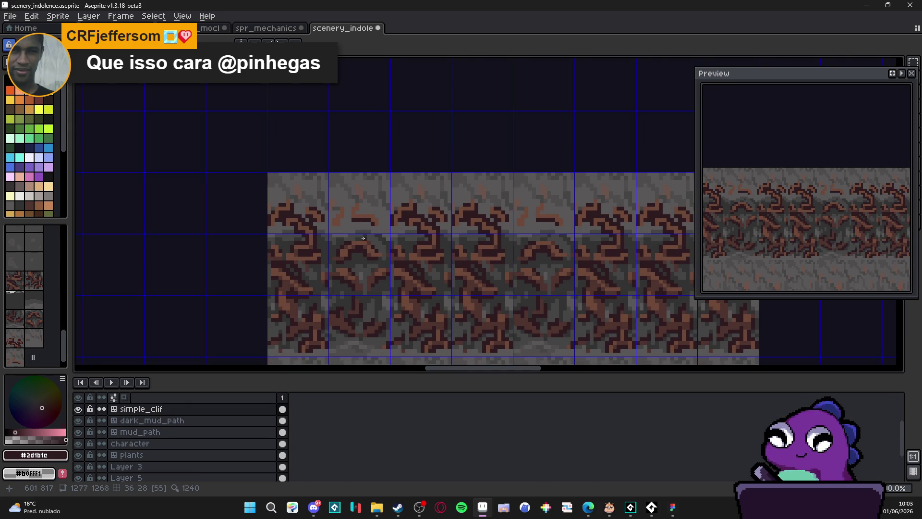
scroll(364, 227, up, 1)
click(332, 220)
click(331, 226)
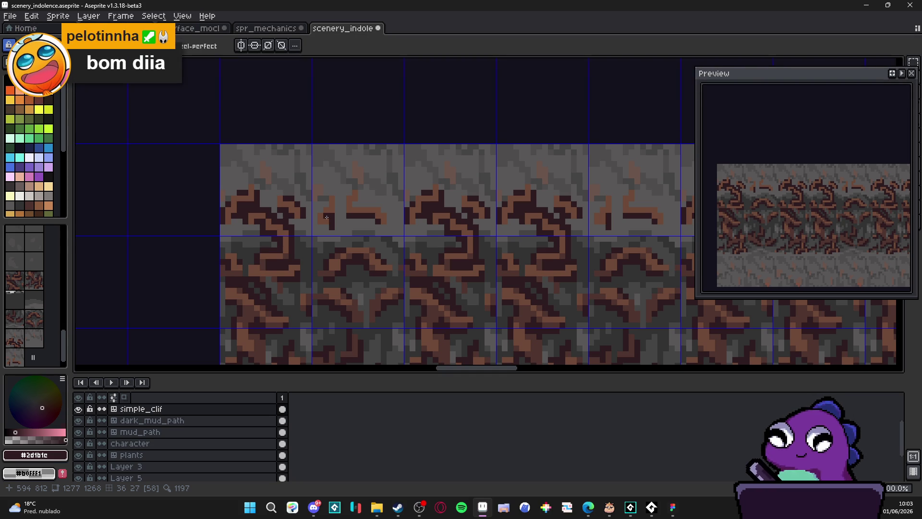
- Extend the crack upward with dark pixels and thicken its dark outline to the crack's end
click(321, 216)
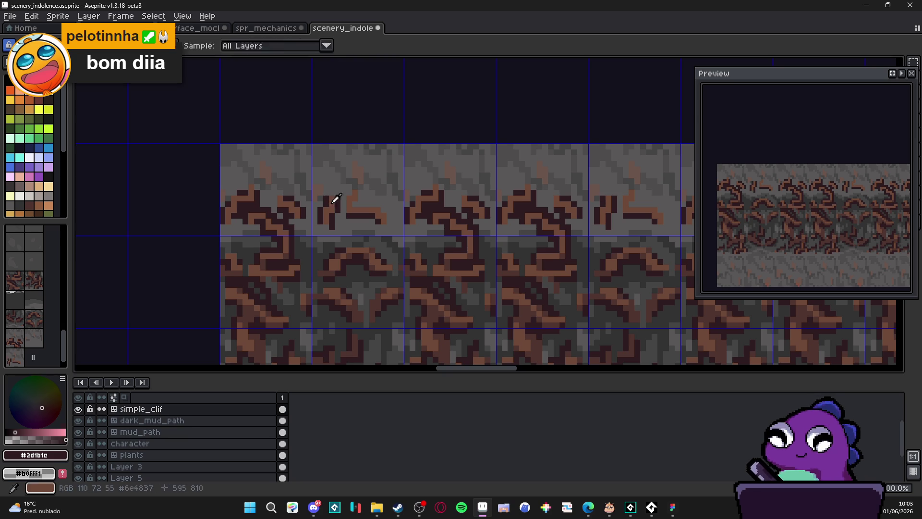
alt+click(334, 197)
alt+click(336, 195)
drag(342, 199, 337, 186)
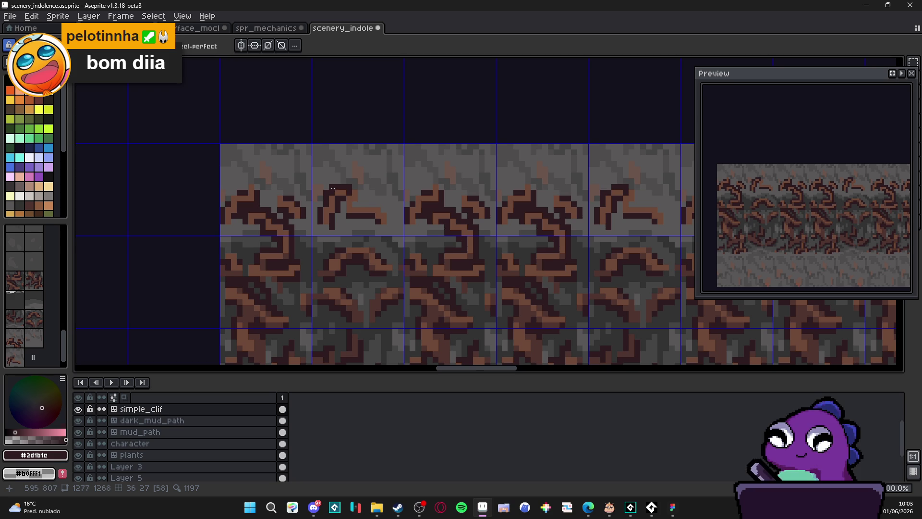
click(360, 193)
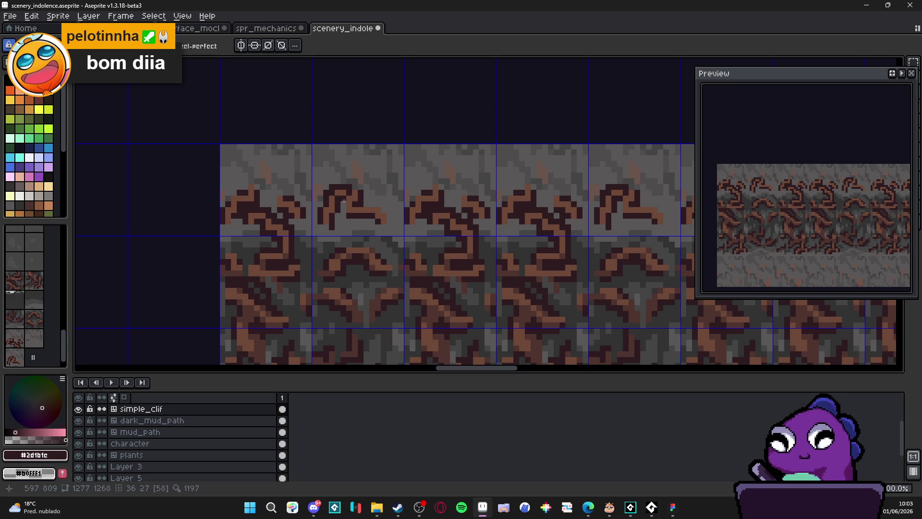
click(366, 207)
click(377, 203)
click(389, 221)
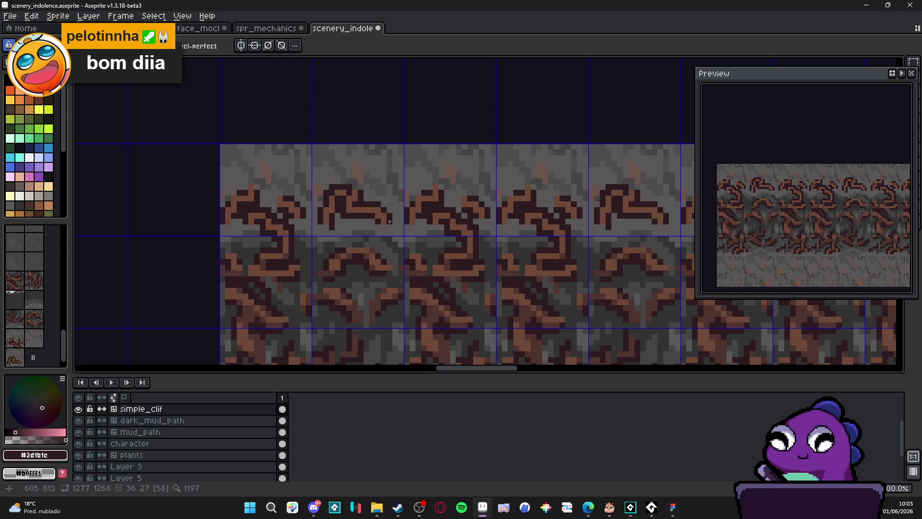
- Sample the crack and stone colours, then paint one stone pixel grey beside the crack
scroll(396, 212, down, 2)
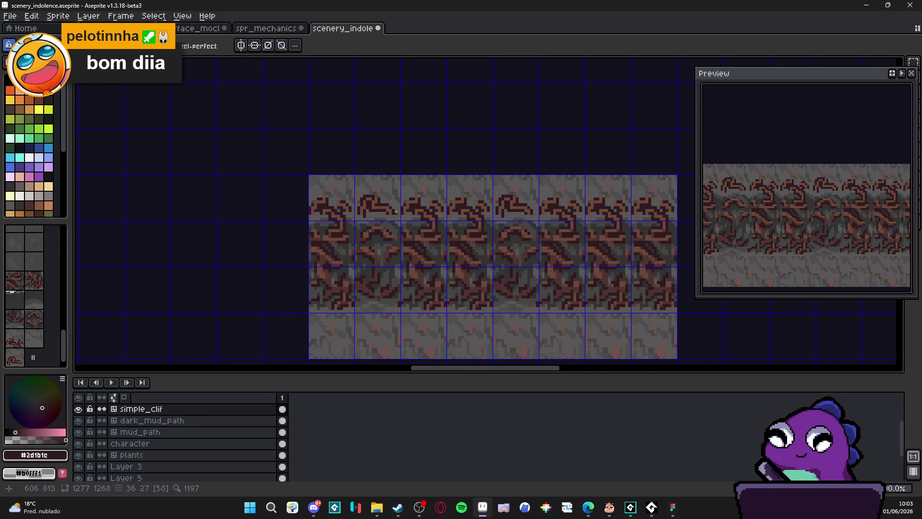
scroll(405, 214, down, 1)
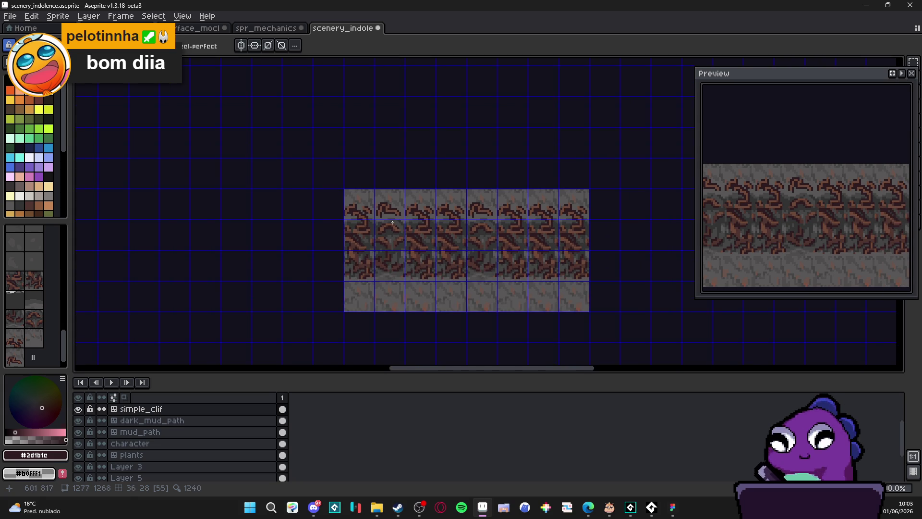
scroll(392, 221, up, 4)
alt+click(391, 213)
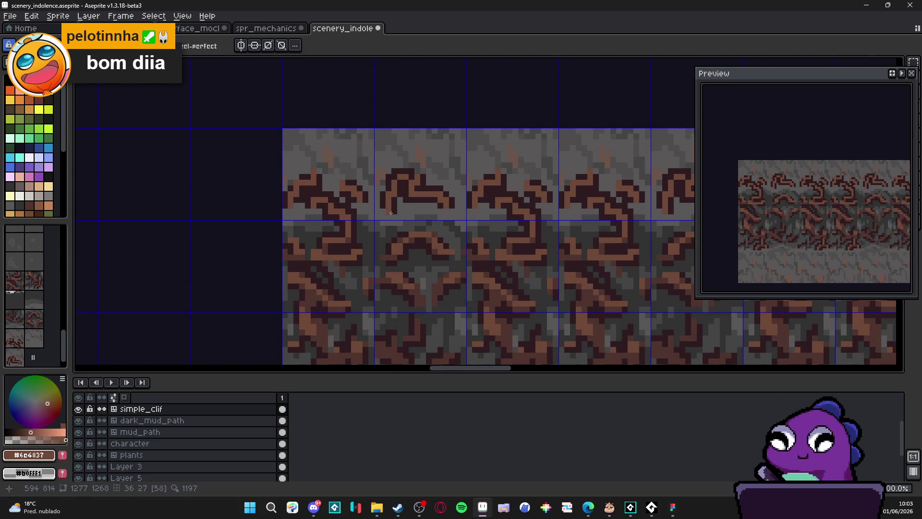
alt+click(397, 212)
scroll(438, 214, down, 2)
scroll(440, 214, up, 2)
alt+click(401, 212)
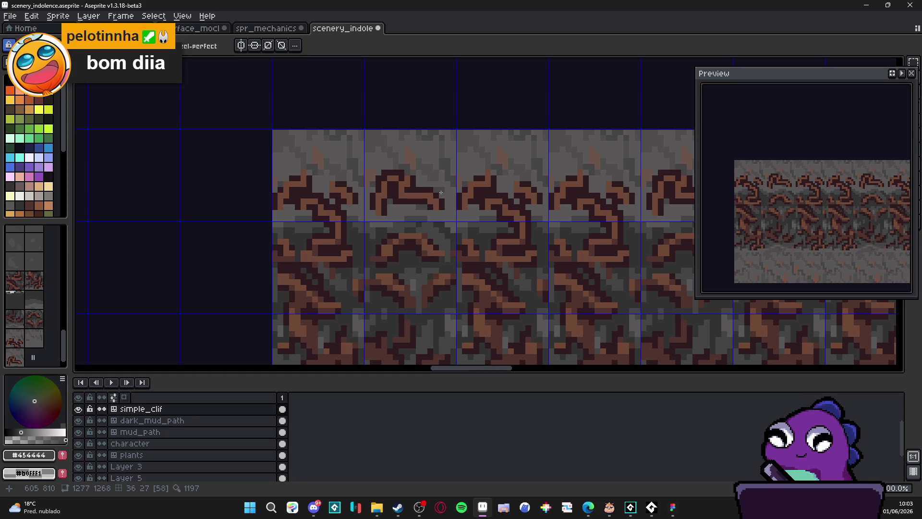
scroll(443, 210, up, 1)
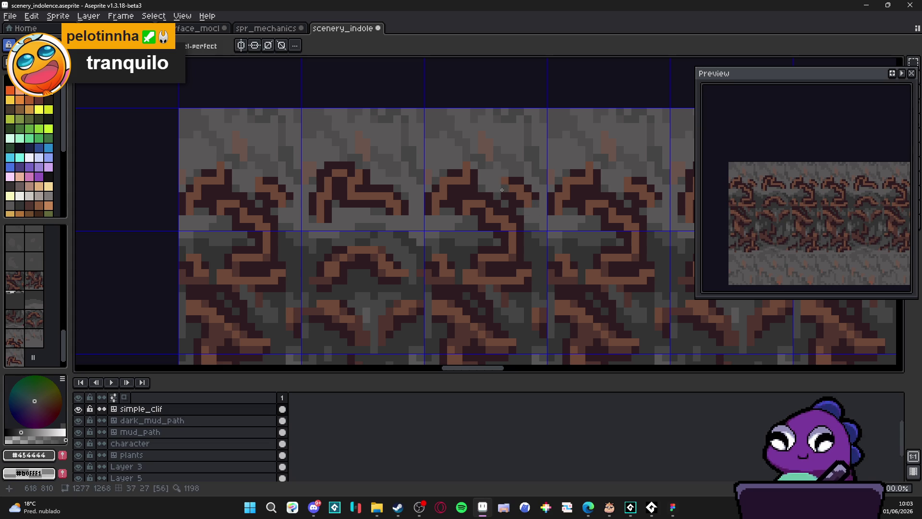
scroll(477, 184, down, 4)
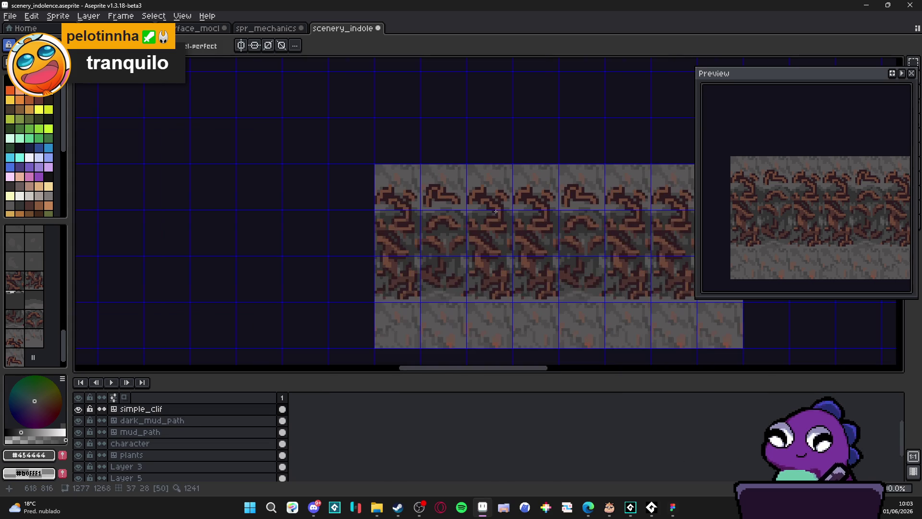
scroll(475, 210, up, 4)
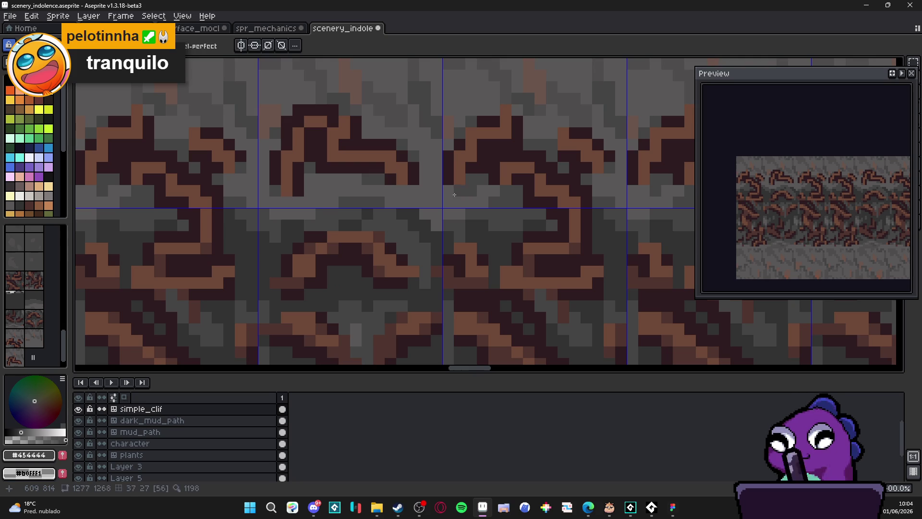
click(338, 193)
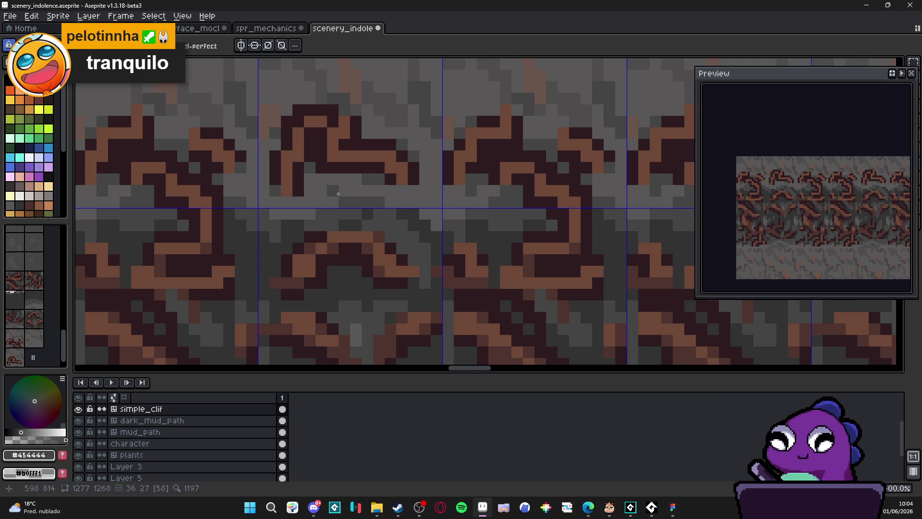
- Re-sample the dark and mid-brown crack colours while zooming to check the tiling
scroll(338, 193, down, 4)
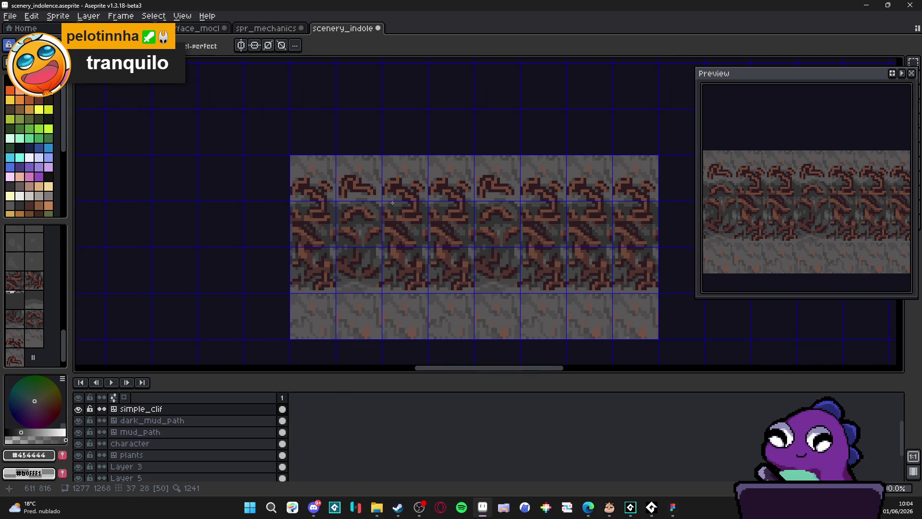
scroll(407, 189, up, 3)
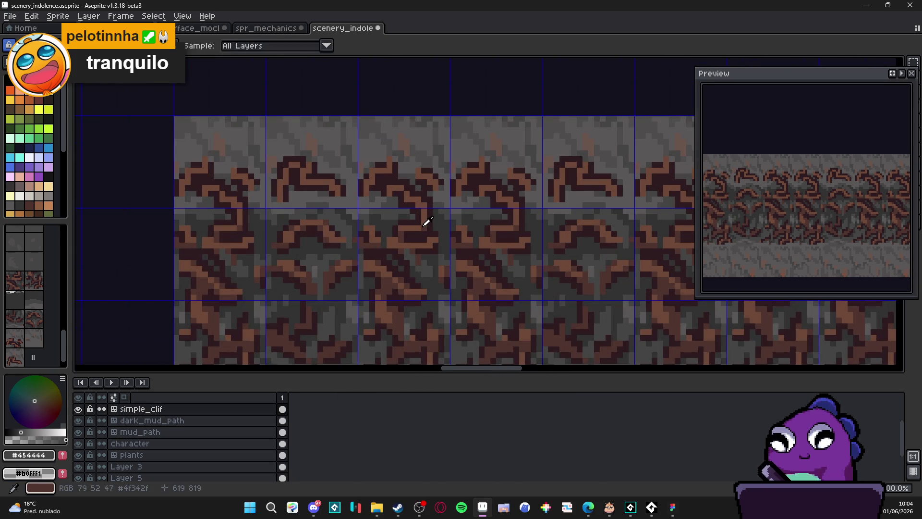
alt+click(403, 204)
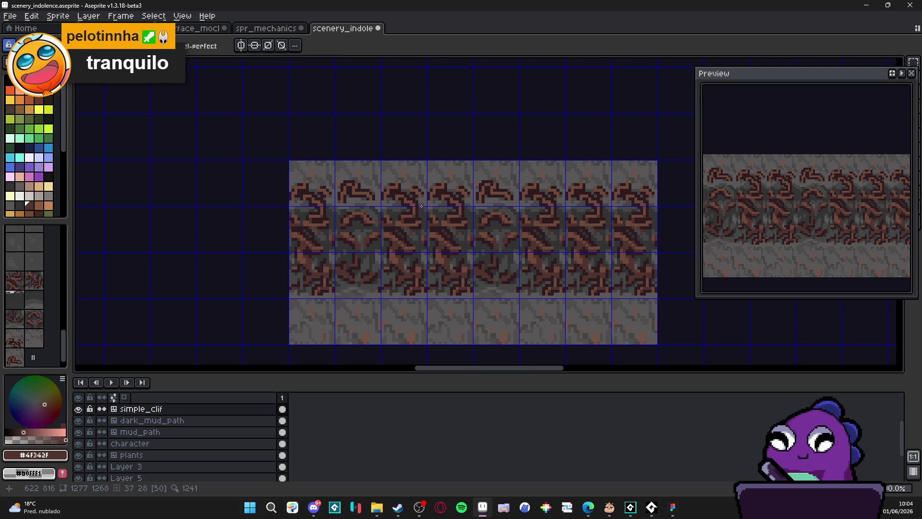
scroll(411, 211, up, 4)
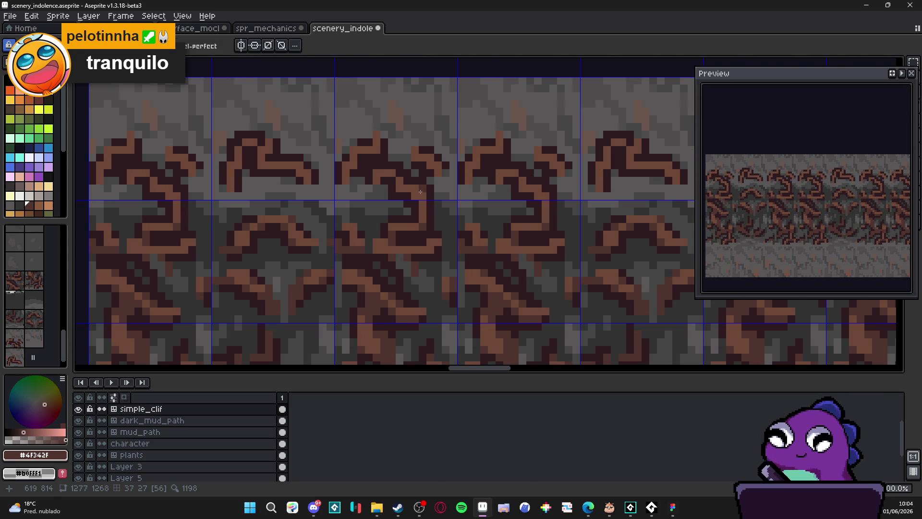
alt+click(423, 191)
scroll(425, 202, down, 5)
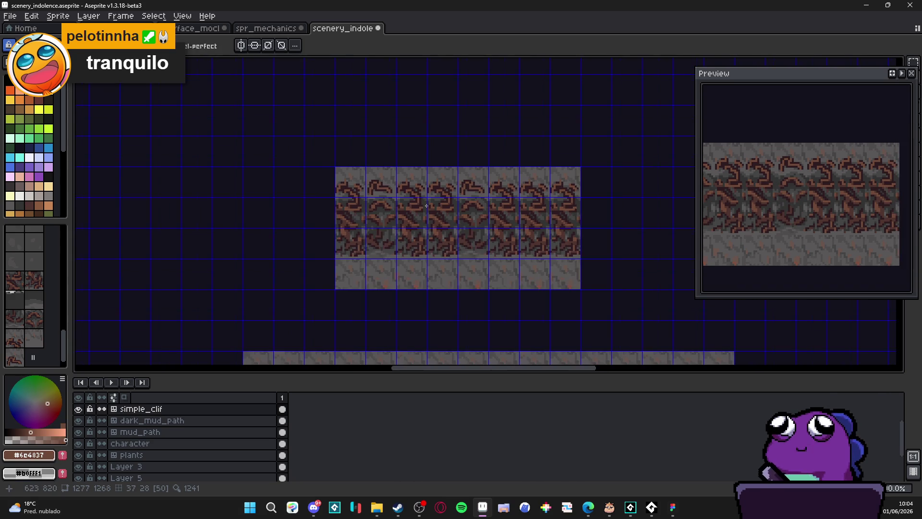
scroll(417, 199, up, 1)
scroll(53, 171, down, 3)
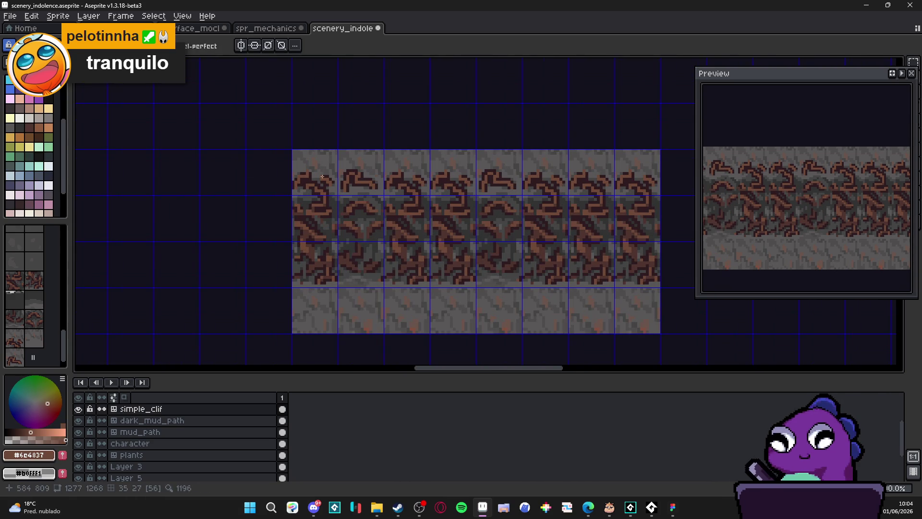
scroll(420, 187, up, 2)
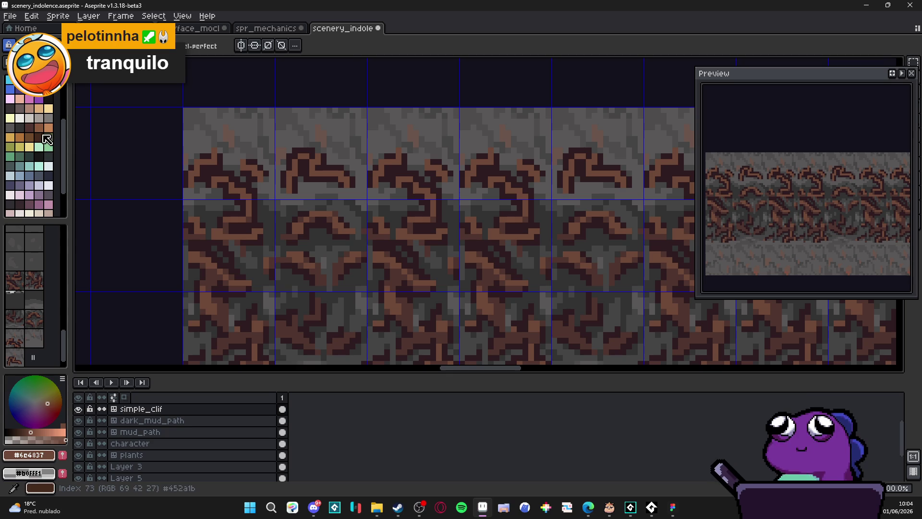
- Paint lighter brown highlight pixels and strokes along the upper crack's edge
click(39, 118)
scroll(386, 163, up, 2)
click(142, 139)
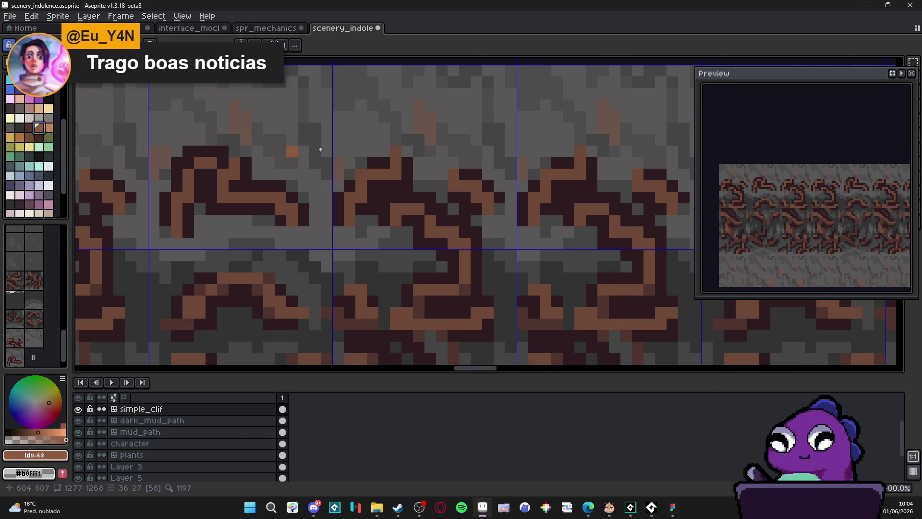
mouse_move(357, 176)
mouse_down()
mouse_move(361, 197)
mouse_move(350, 211)
mouse_move(389, 178)
mouse_up()
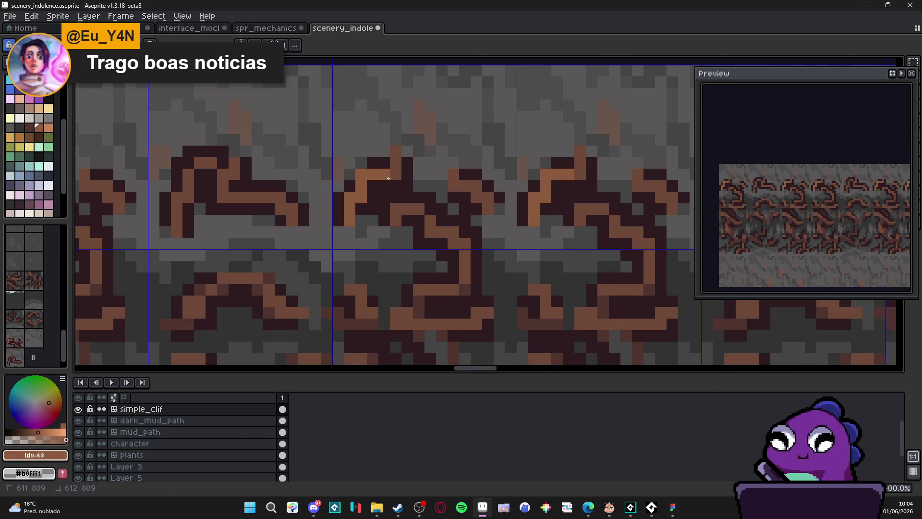
click(396, 152)
click(408, 209)
click(396, 208)
drag(461, 242, 431, 220)
- Recolour the crack highlight pixels in a mid-brown picked from the artwork
scroll(445, 214, down, 4)
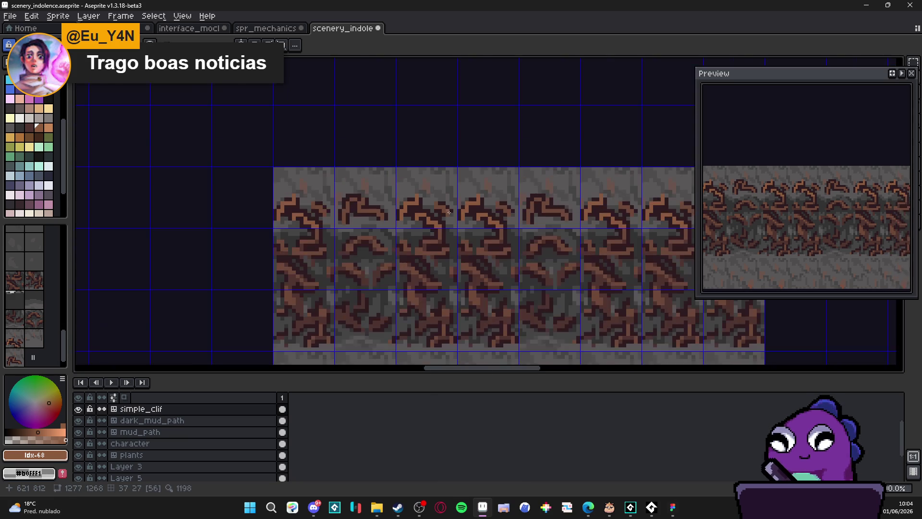
scroll(445, 214, up, 4)
scroll(362, 202, down, 5)
scroll(362, 202, up, 4)
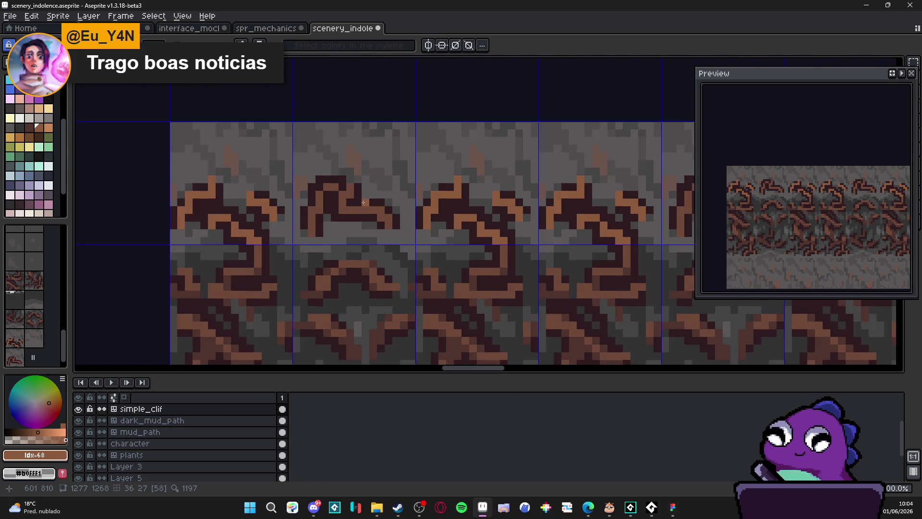
scroll(312, 200, down, 4)
scroll(312, 200, up, 3)
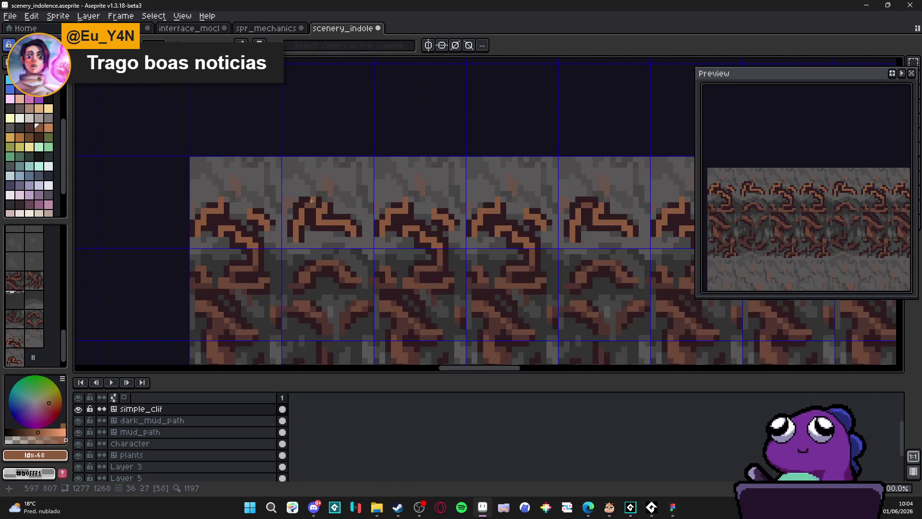
scroll(342, 210, down, 3)
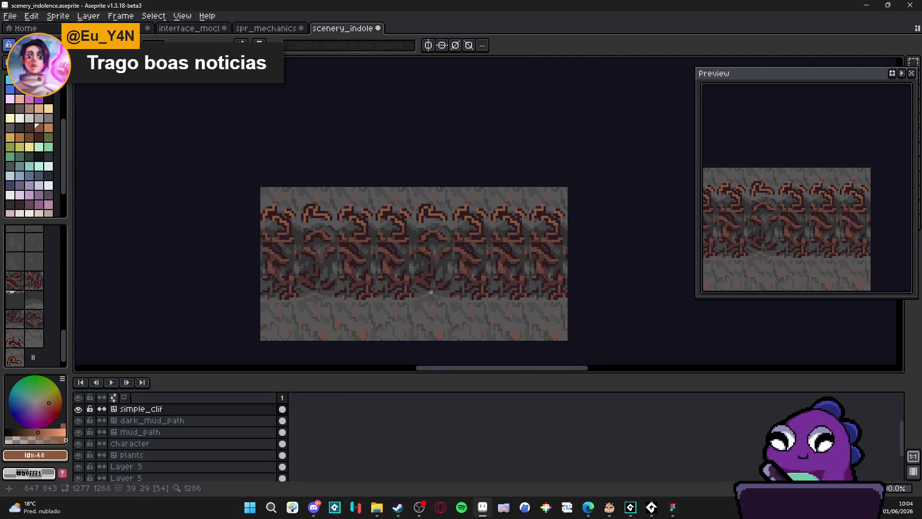
key(b)
scroll(434, 269, up, 4)
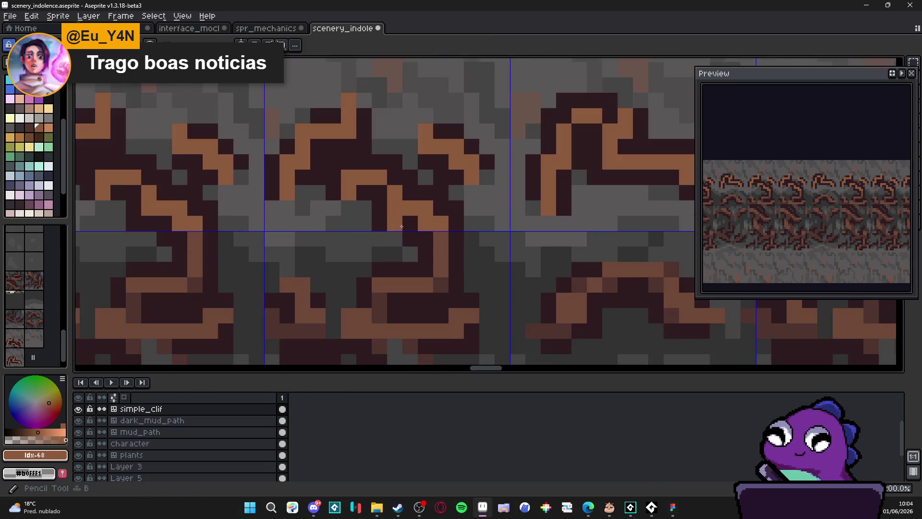
alt+click(444, 255)
click(393, 208)
click(148, 208)
click(302, 162)
click(288, 163)
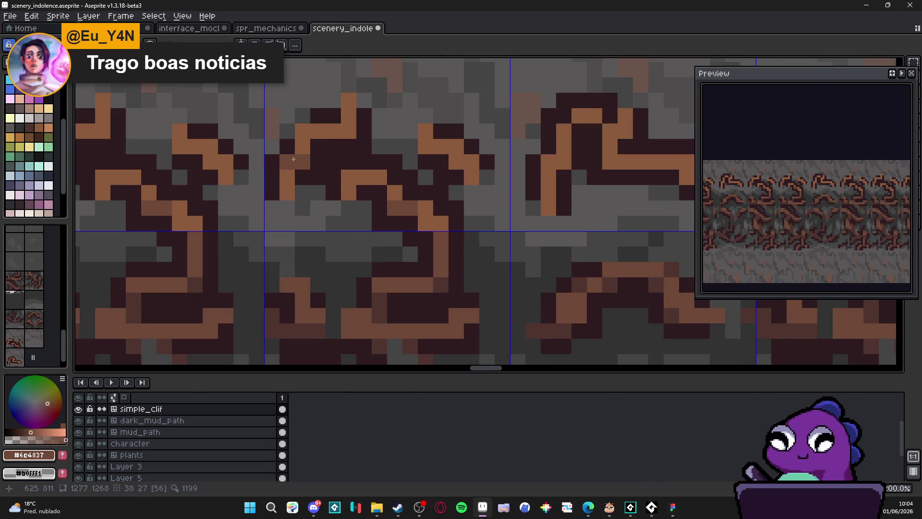
- Darken one crack pixel with a dark brown from the palette
scroll(479, 184, down, 4)
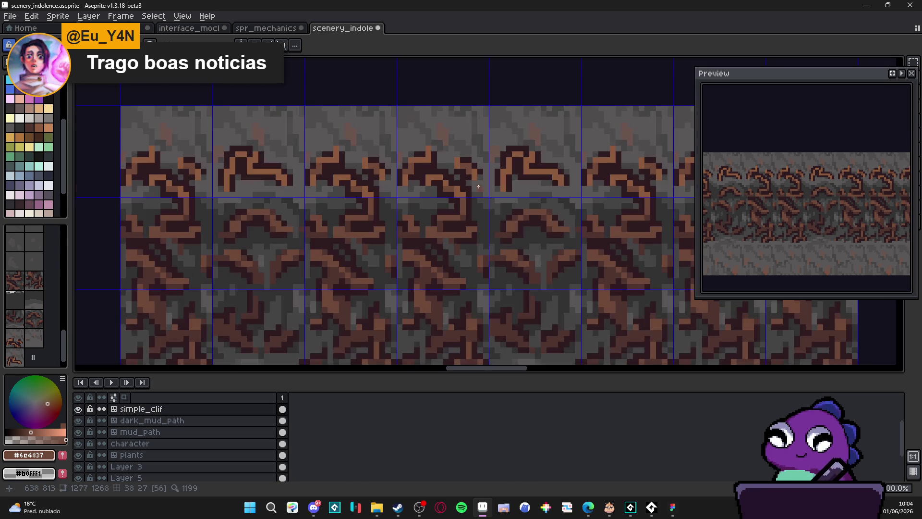
scroll(342, 184, up, 2)
scroll(323, 174, down, 4)
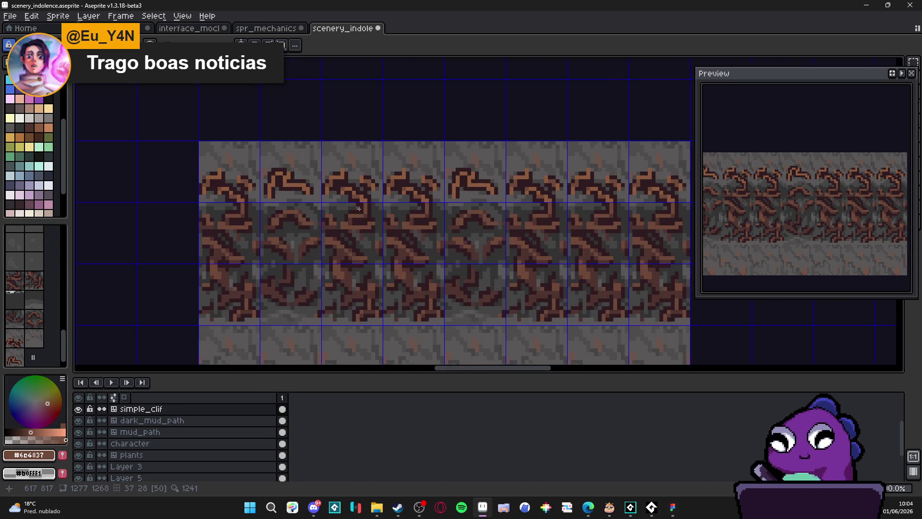
scroll(288, 189, up, 2)
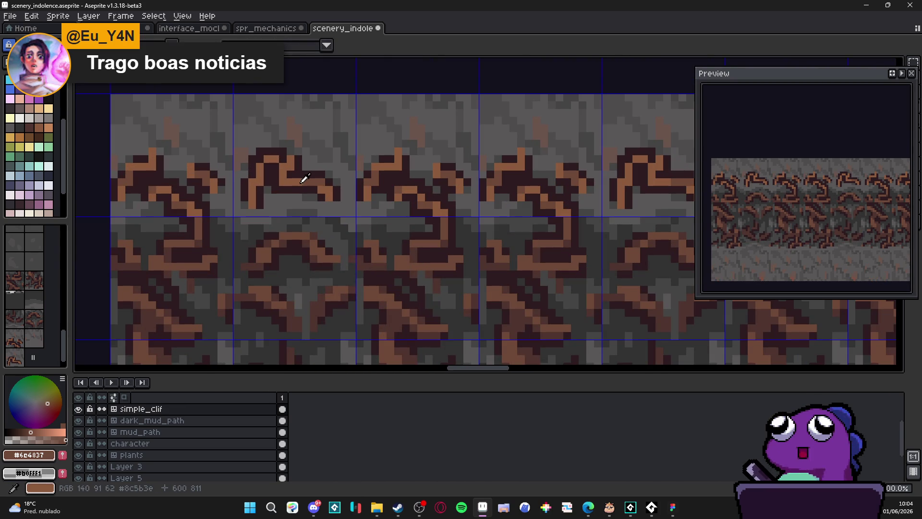
alt+click(294, 181)
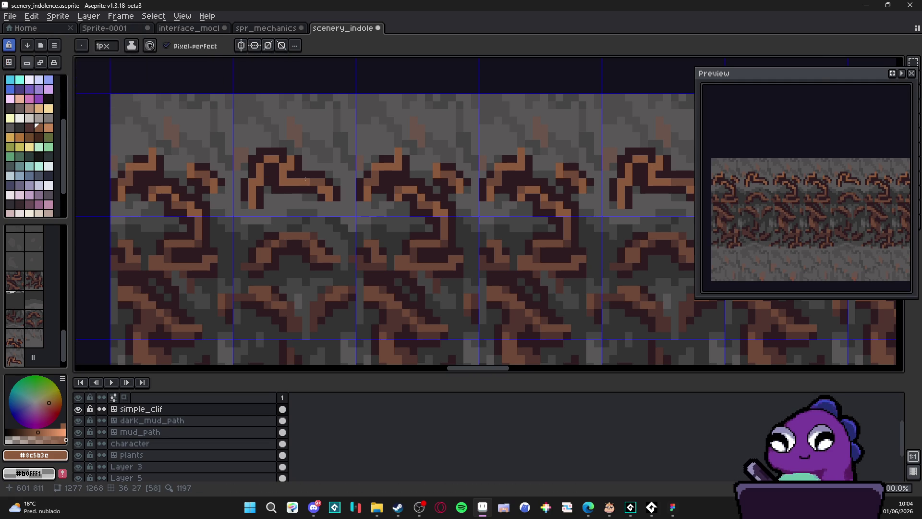
click(28, 127)
click(321, 181)
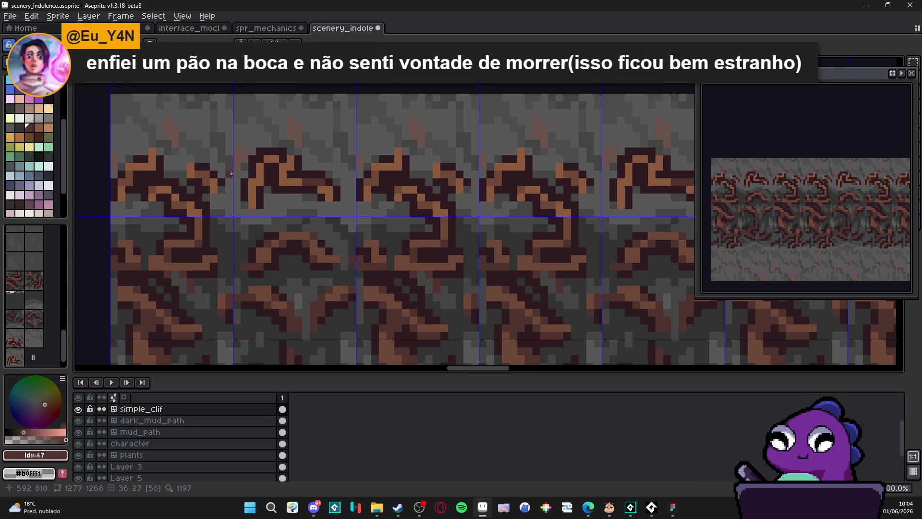
click(43, 129)
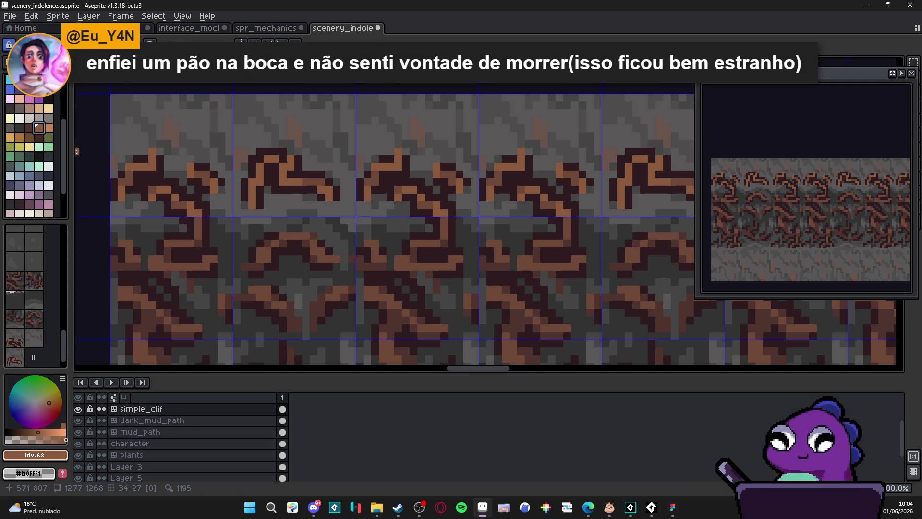
- Widen the palette panel, then add a short brown stroke and dull-brown pixel to the upper crack
mouse_move(72, 158)
mouse_down()
mouse_move(99, 159)
mouse_move(64, 158)
mouse_move(78, 159)
mouse_up()
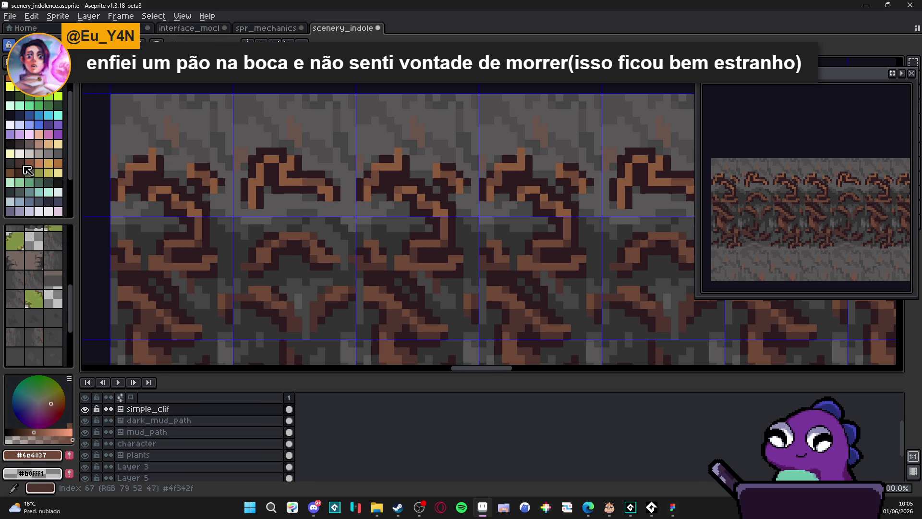
alt+click(184, 162)
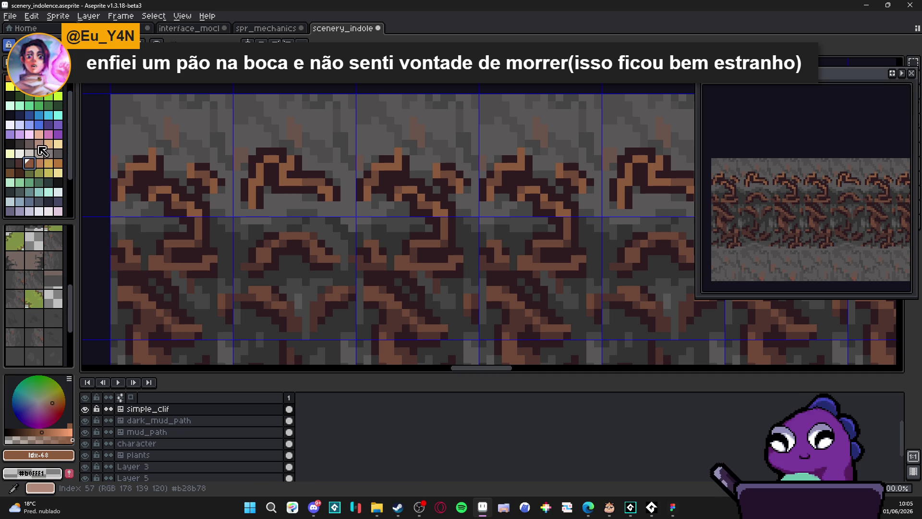
alt+click(313, 184)
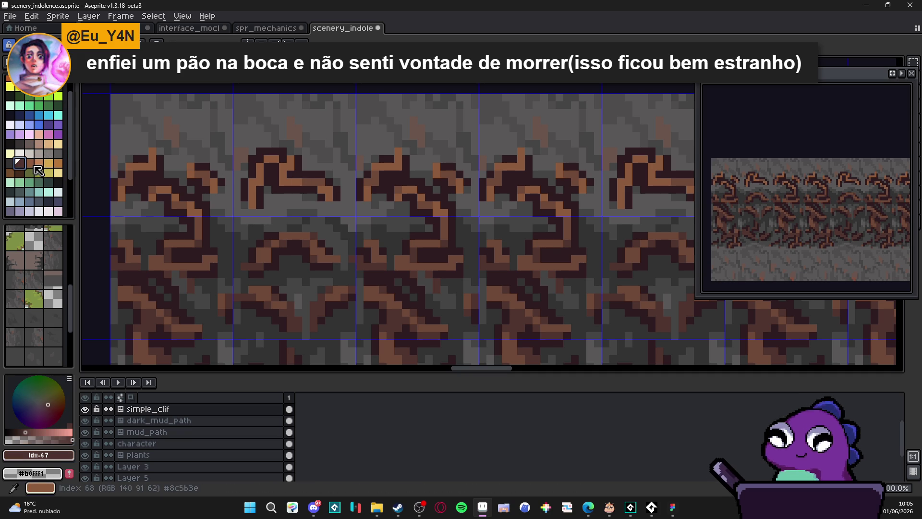
alt+click(121, 177)
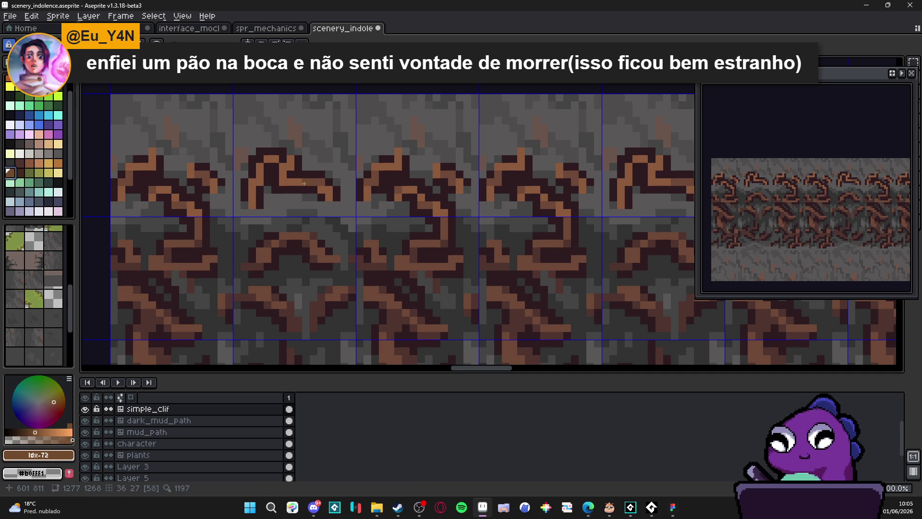
drag(295, 183, 329, 189)
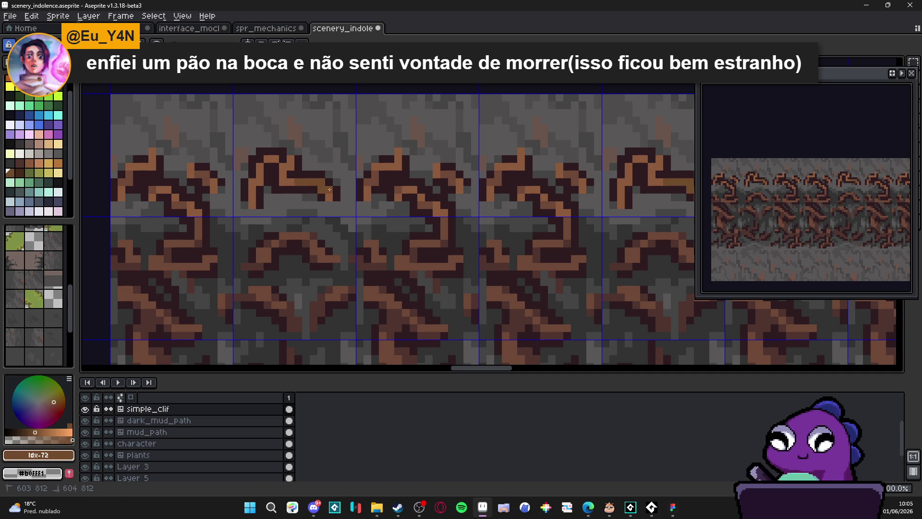
scroll(329, 189, down, 3)
scroll(355, 193, up, 4)
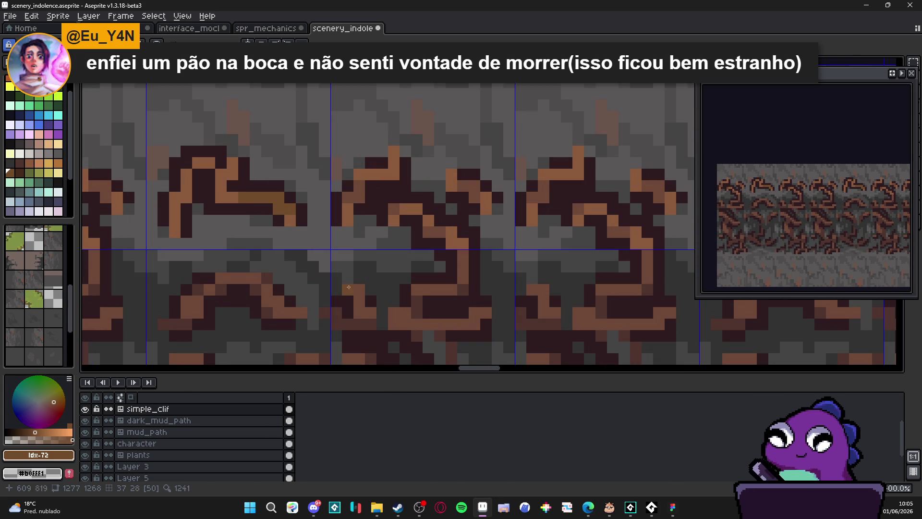
alt+click(355, 315)
alt+click(264, 203)
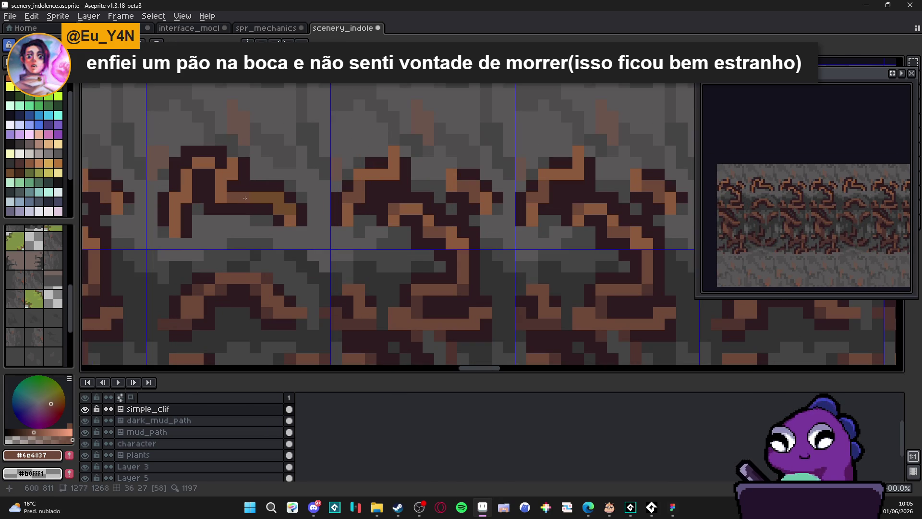
click(185, 197)
scroll(261, 209, down, 5)
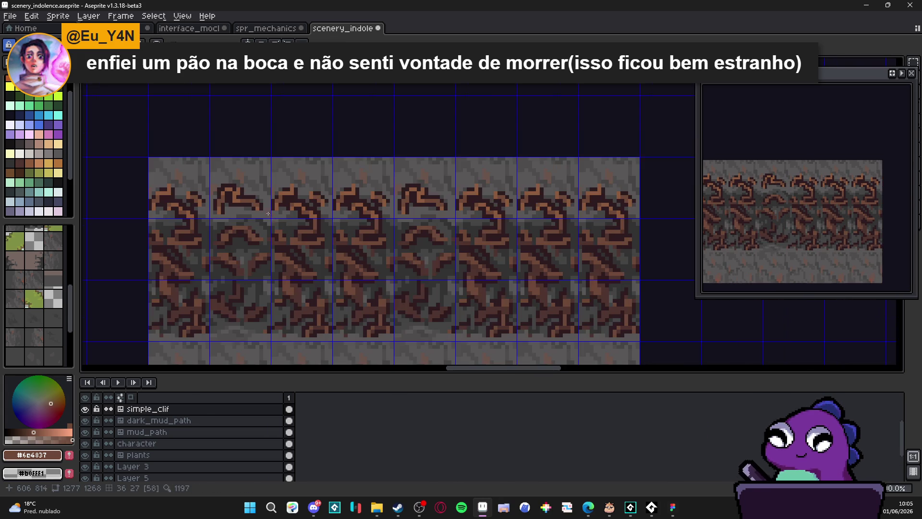
- Zoom out to the level, eyedrop the grey from the rock wall, and return to the cliff tile
scroll(318, 218, down, 1)
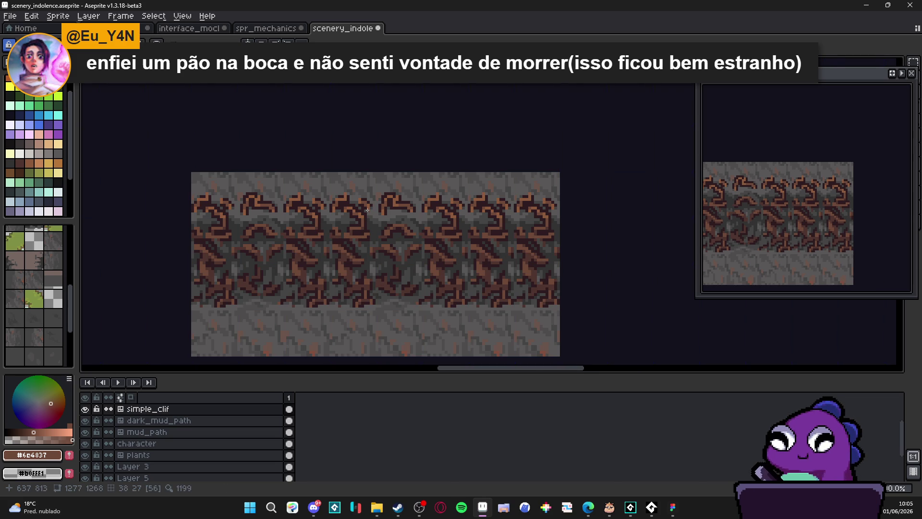
scroll(369, 210, left, 2)
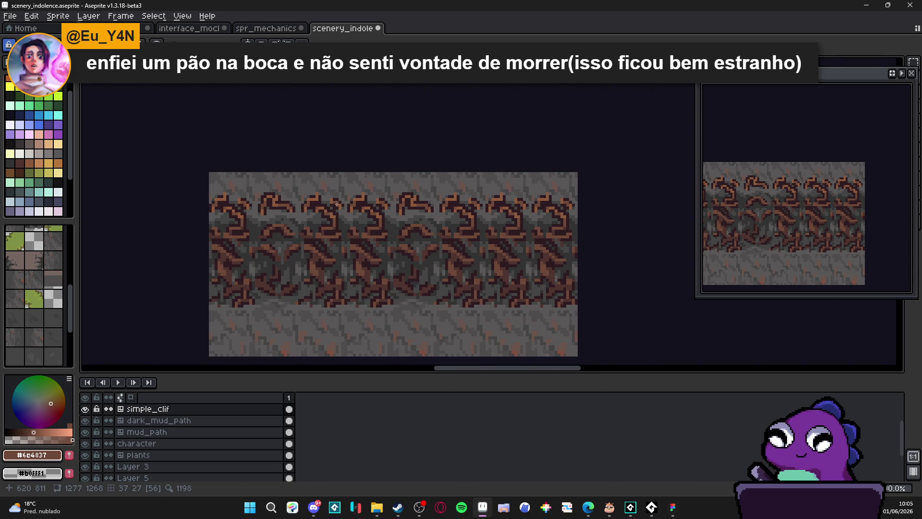
scroll(302, 201, up, 3)
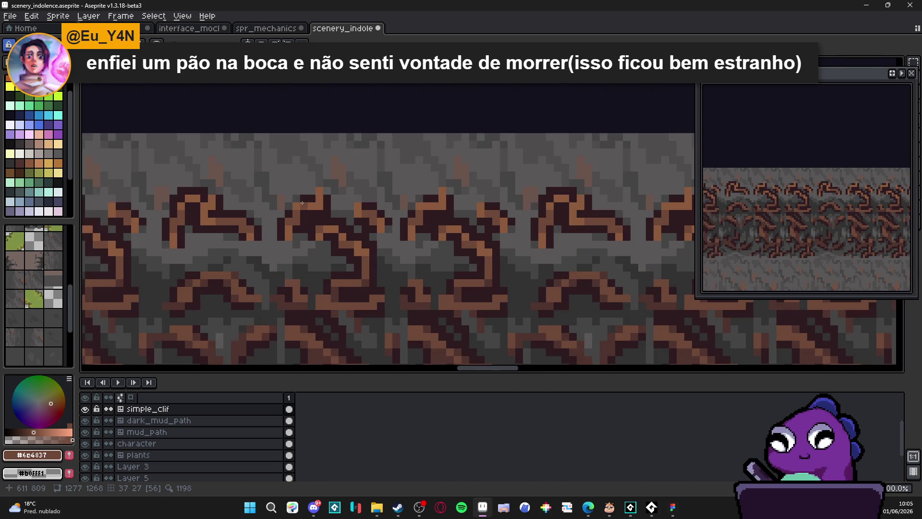
scroll(336, 206, down, 2)
key(ctrl+apostrophe)
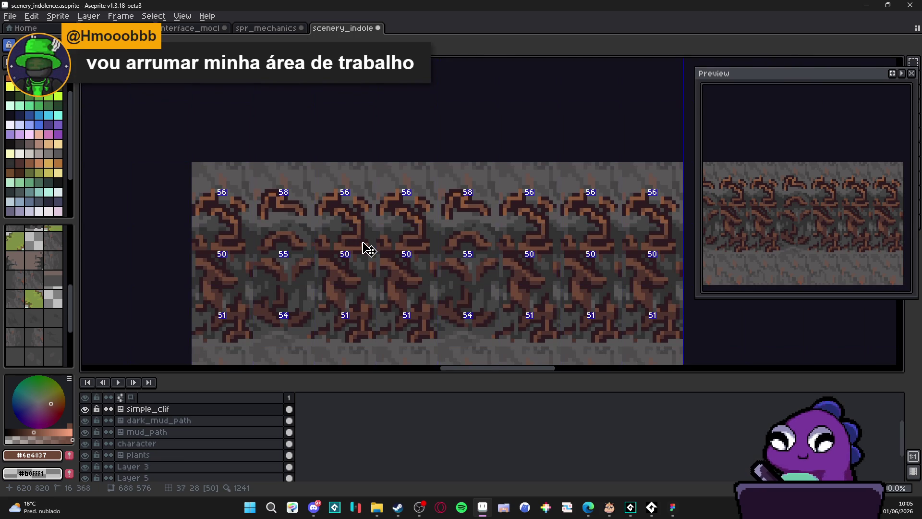
scroll(363, 242, down, 1)
key(ctrl+apostrophe)
scroll(364, 249, down, 4)
scroll(365, 258, up, 3)
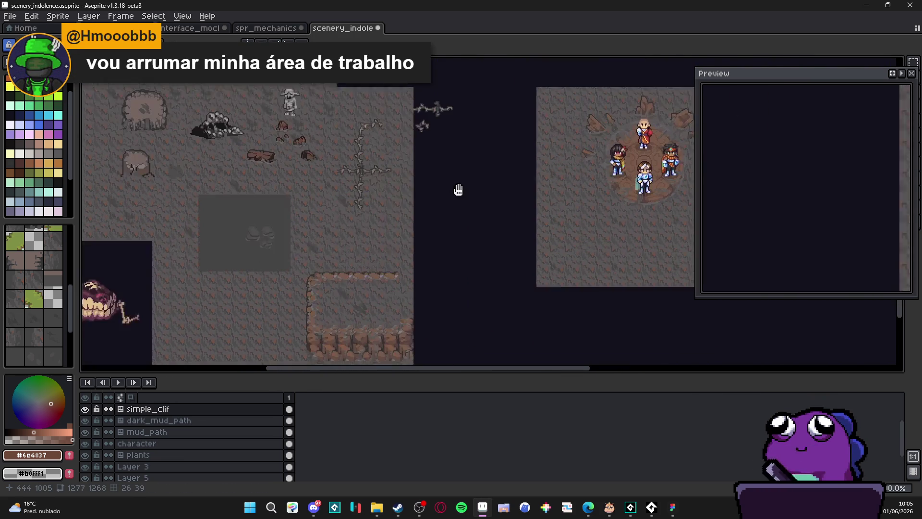
scroll(384, 335, up, 2)
scroll(385, 335, up, 2)
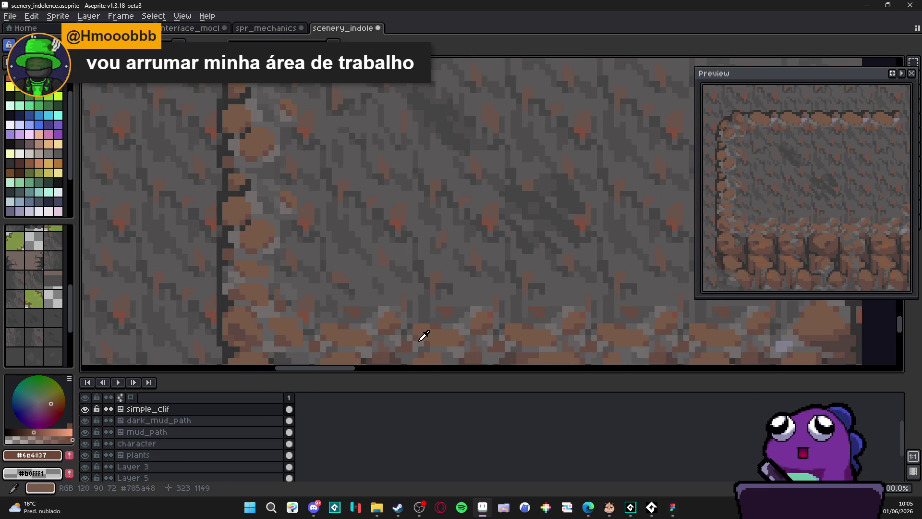
alt+click(422, 336)
scroll(486, 221, down, 2)
scroll(486, 220, down, 4)
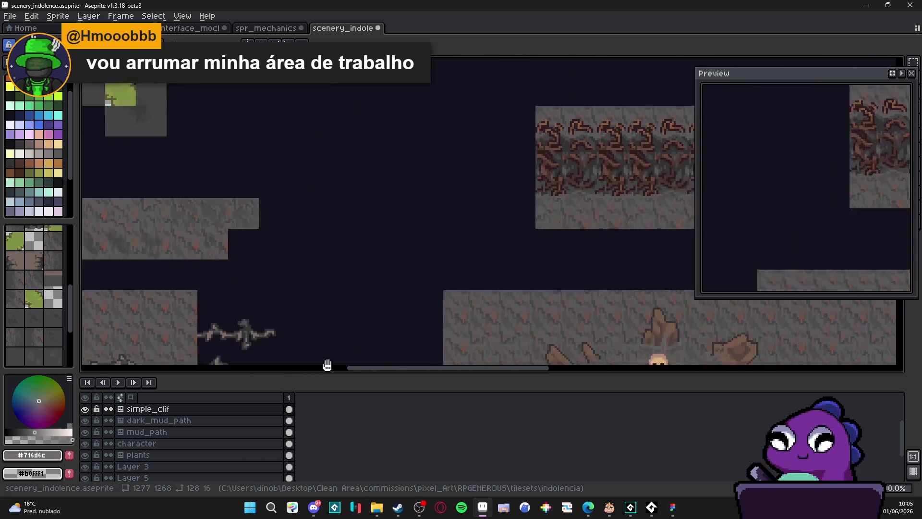
scroll(369, 245, up, 4)
scroll(369, 246, up, 2)
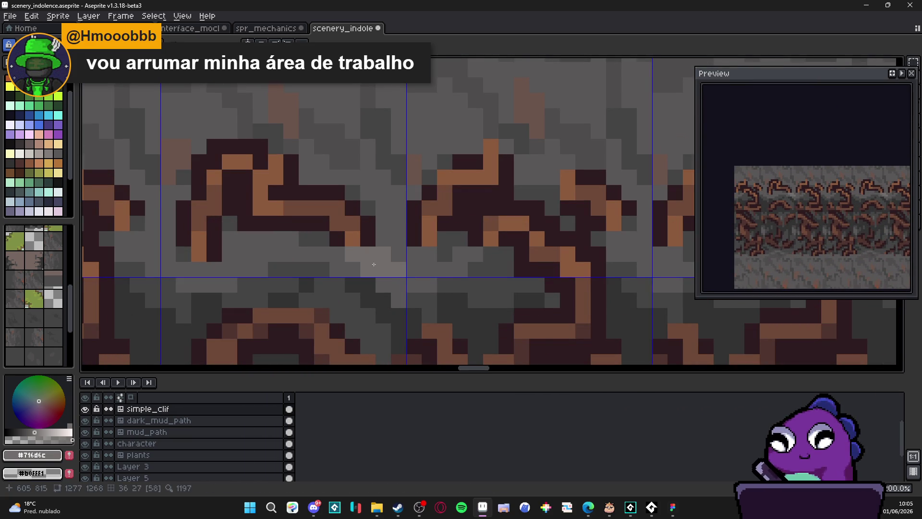
- Zoom and pan across the repeated cliff strip to check how the new streaks read
scroll(355, 272, down, 3)
scroll(339, 273, up, 1)
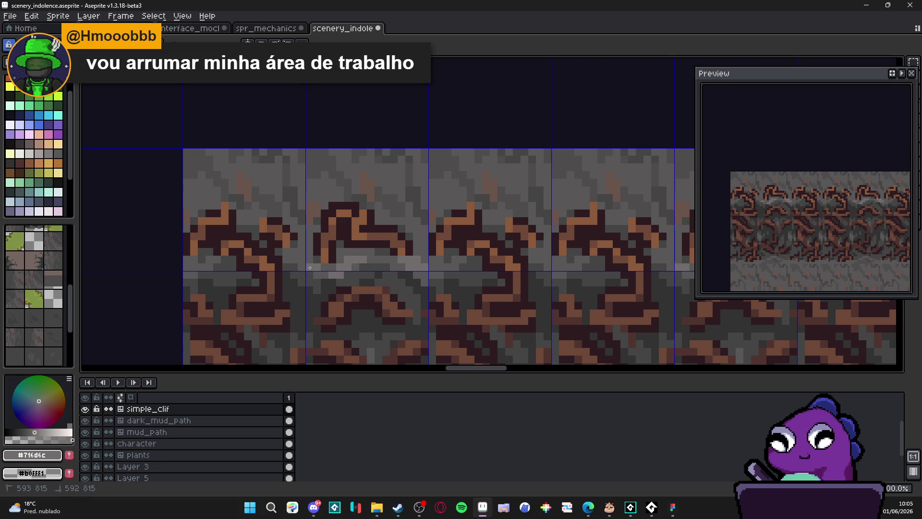
scroll(309, 260, down, 4)
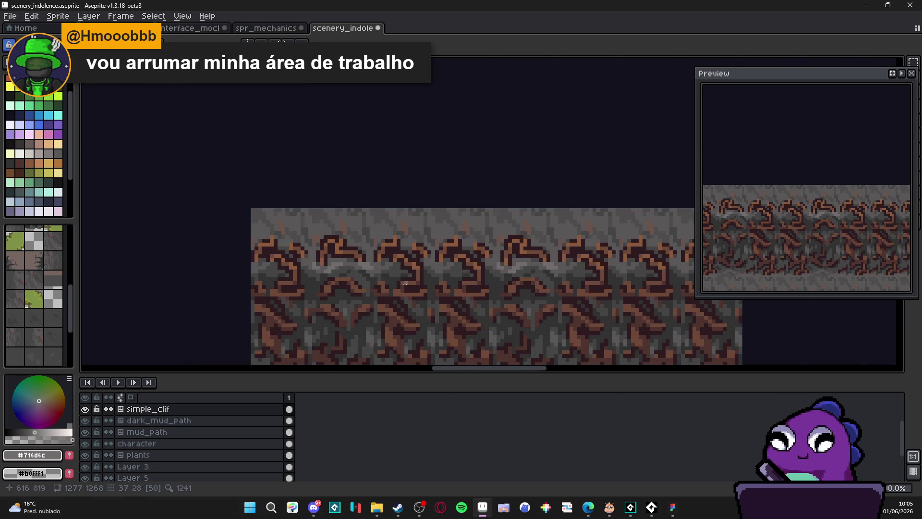
drag(419, 288, 421, 288)
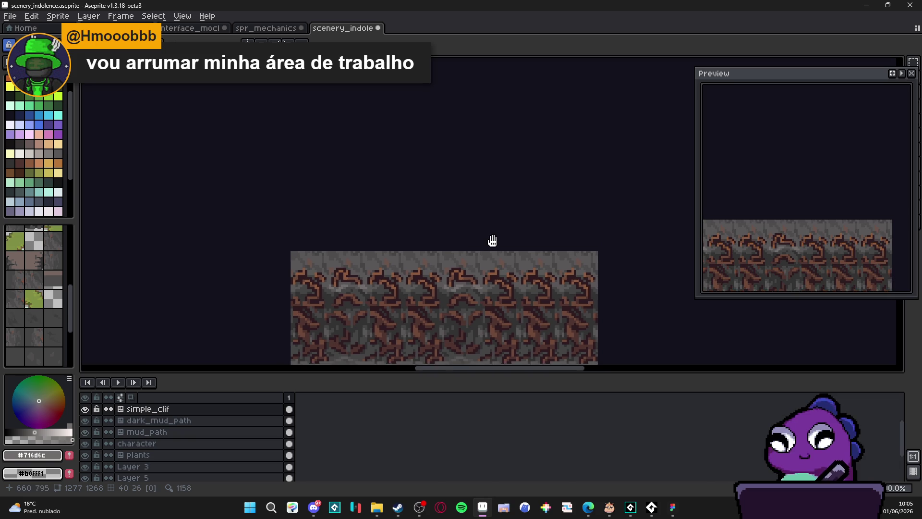
scroll(399, 294, up, 5)
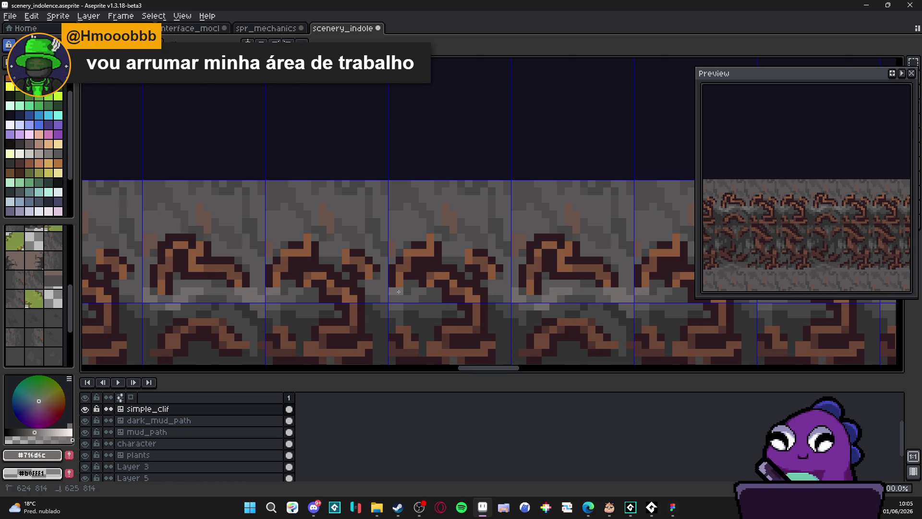
scroll(404, 300, down, 1)
scroll(421, 321, down, 2)
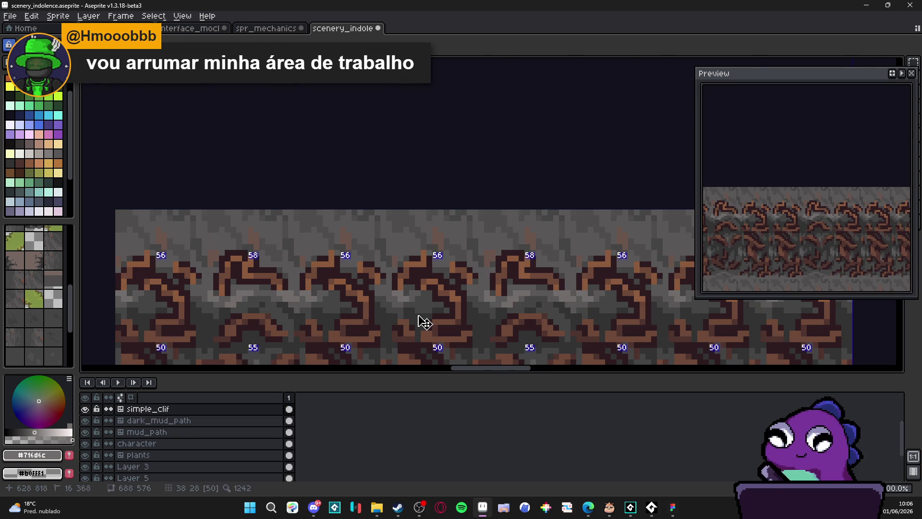
scroll(460, 296, down, 2)
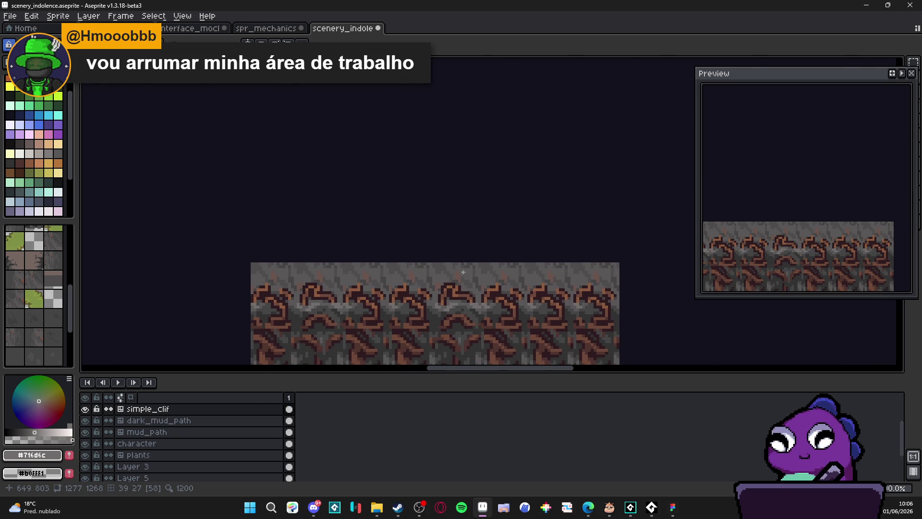
key(v)
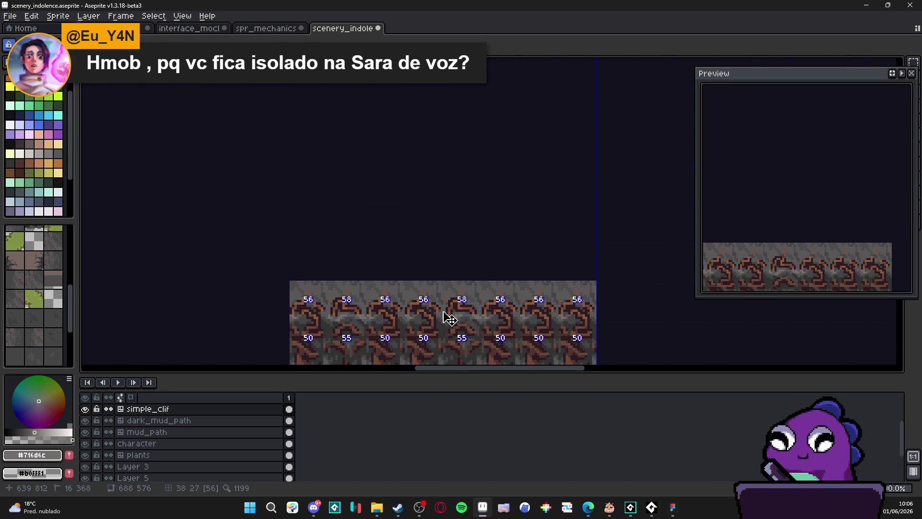
scroll(433, 318, up, 3)
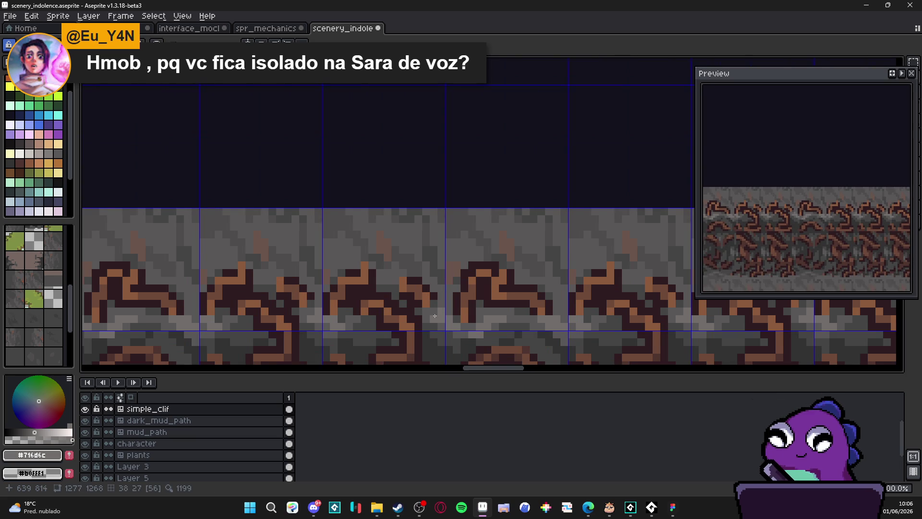
scroll(439, 315, down, 3)
scroll(468, 288, down, 2)
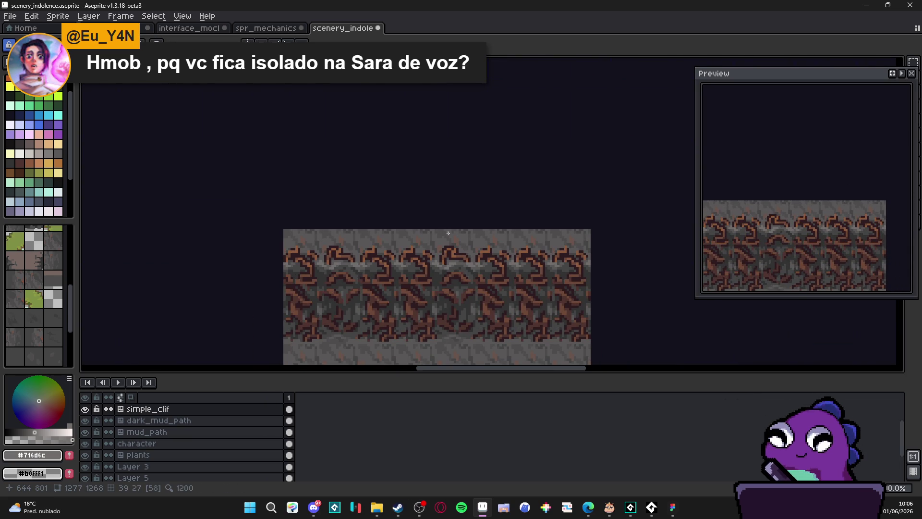
scroll(408, 241, up, 3)
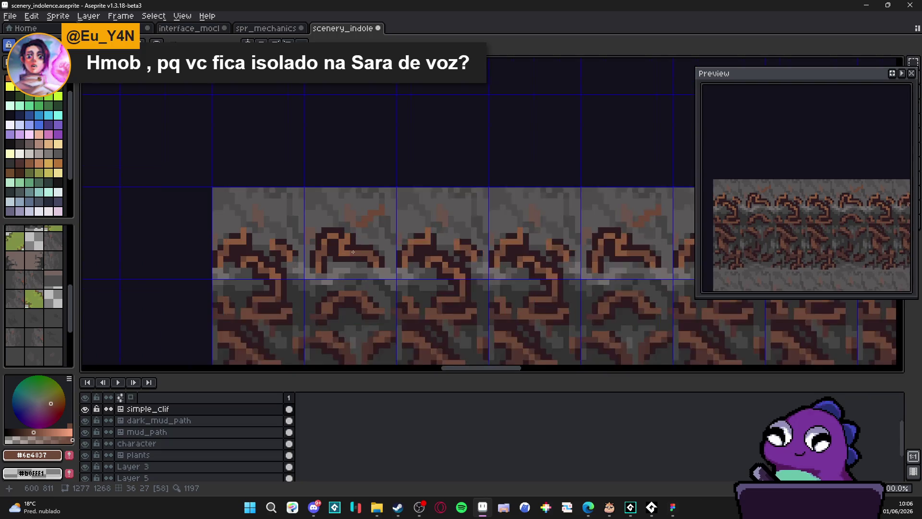
- Paint dark brown into the crack and cover the orange crack pixels with dark grey
alt+click(367, 243)
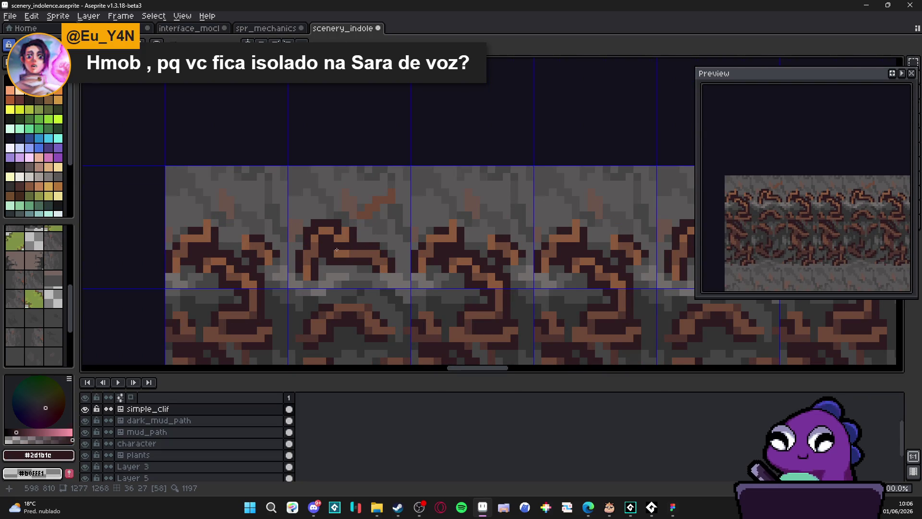
click(363, 233)
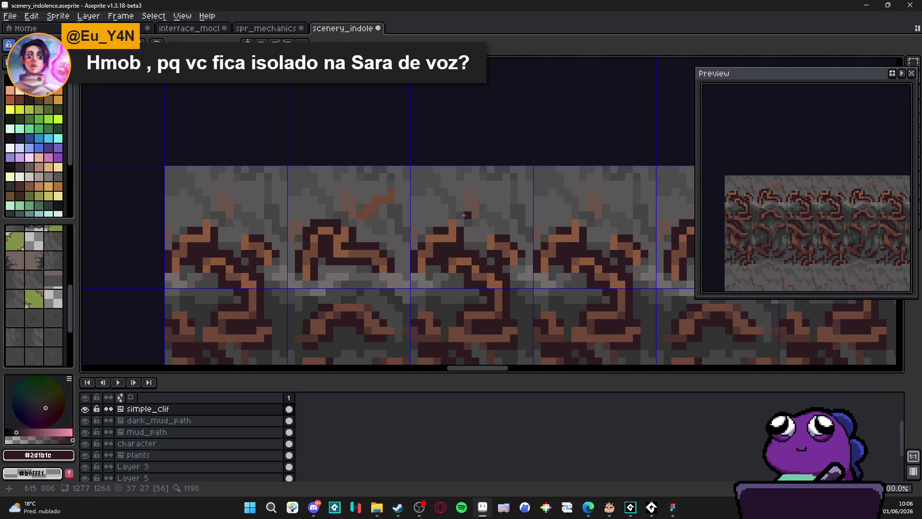
alt+click(318, 227)
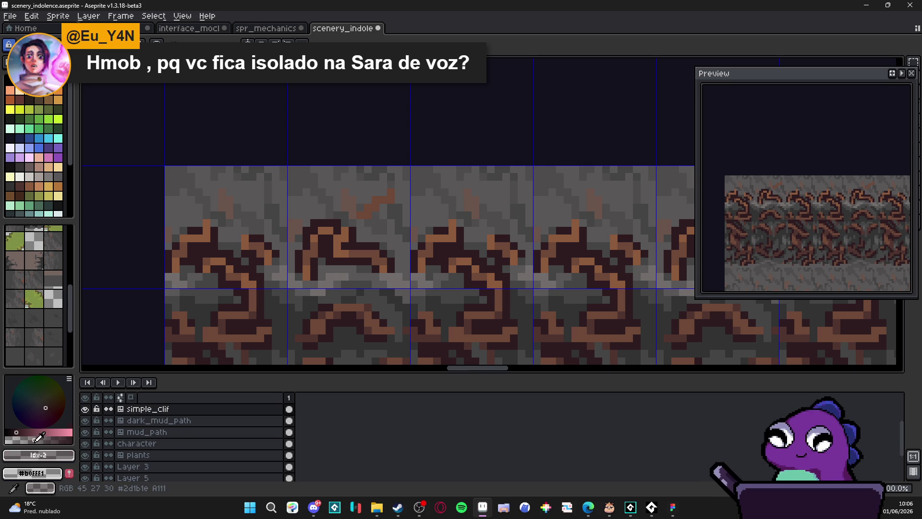
alt+click(376, 210)
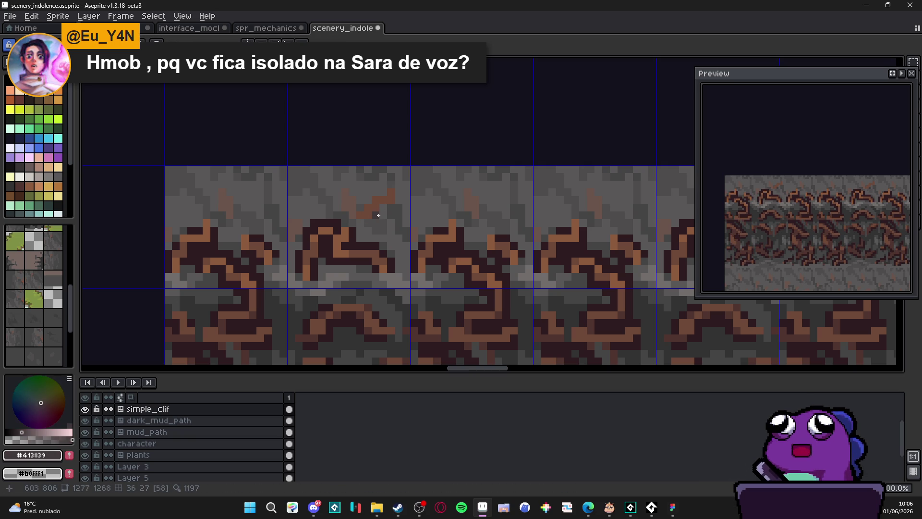
mouse_move(381, 209)
mouse_down()
mouse_move(390, 200)
mouse_move(383, 197)
mouse_up()
click(362, 207)
click(374, 194)
click(377, 192)
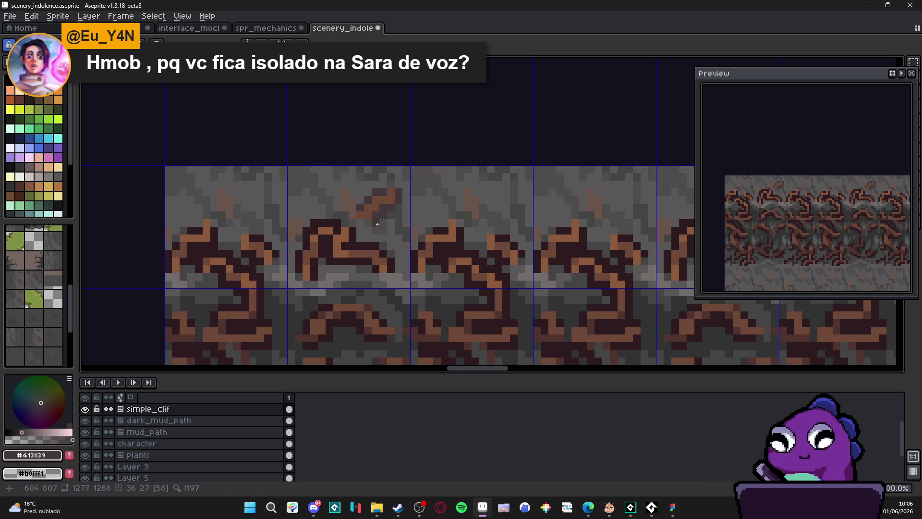
scroll(368, 224, down, 2)
scroll(360, 222, up, 2)
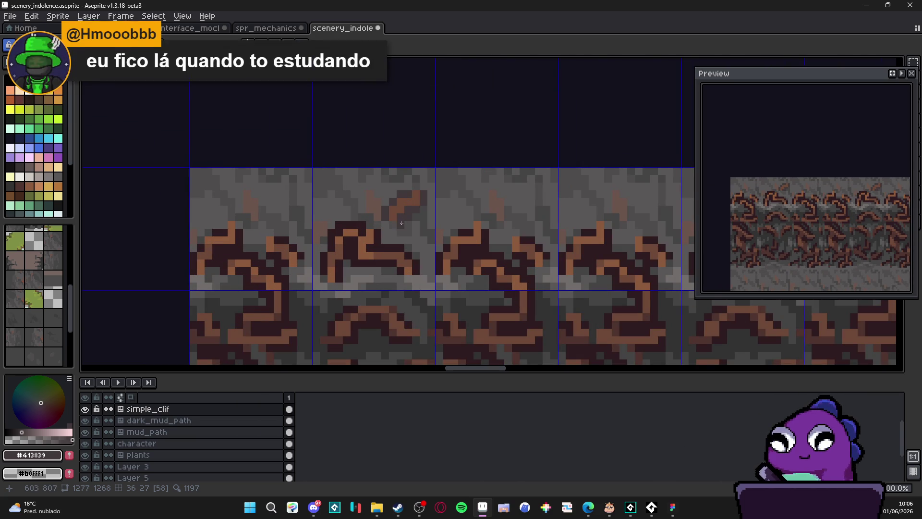
- Turn an orange pixel dark maroon and add brown and dark grey pixels around the small crack
alt+click(379, 235)
click(415, 209)
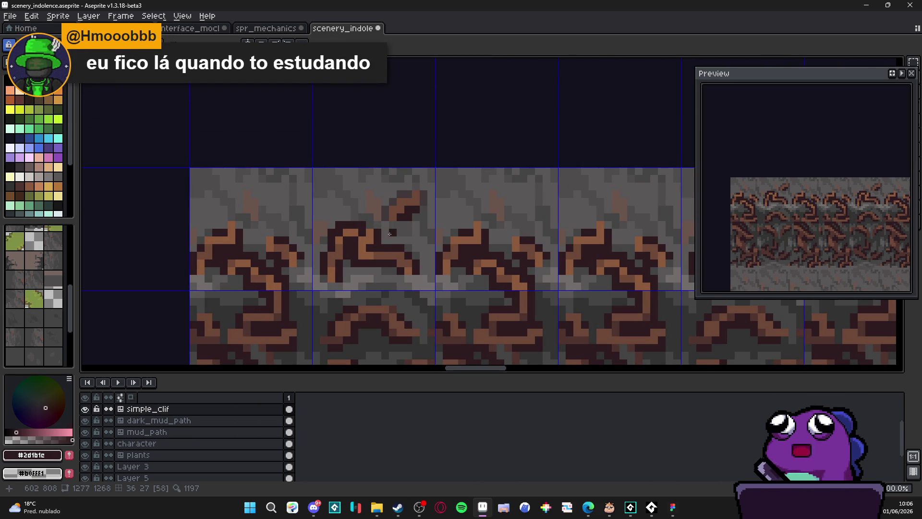
alt+click(398, 204)
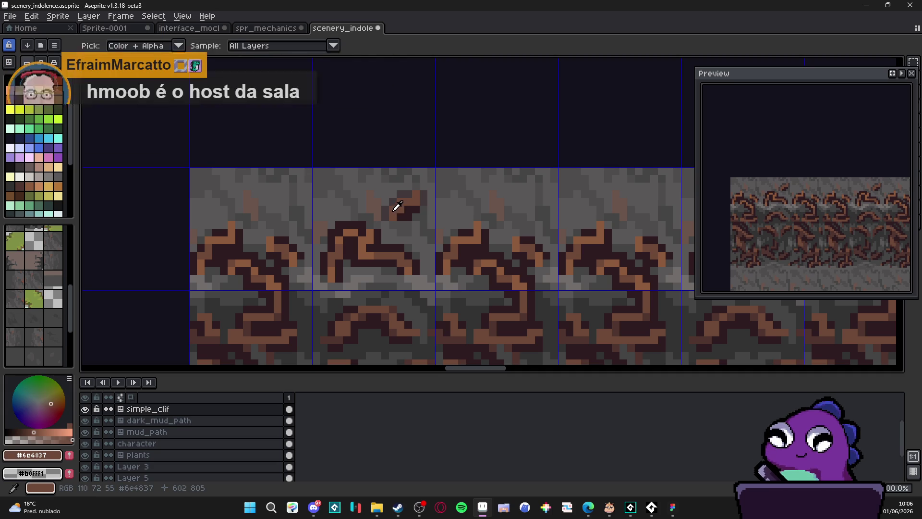
drag(336, 208, 341, 214)
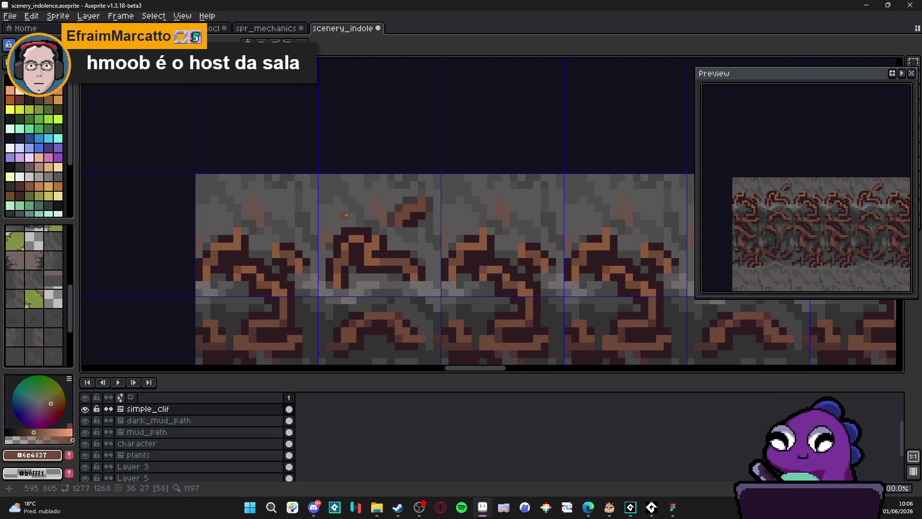
click(344, 215)
click(338, 209)
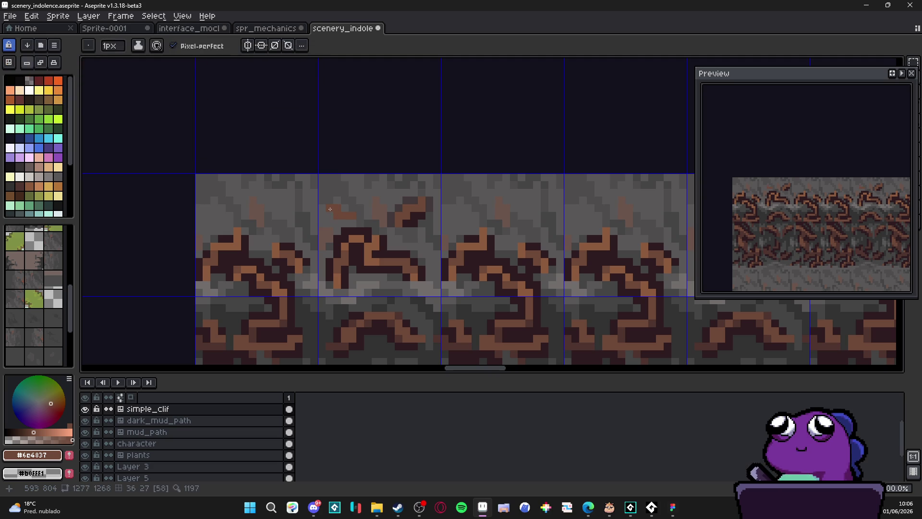
alt+click(377, 224)
alt+click(345, 223)
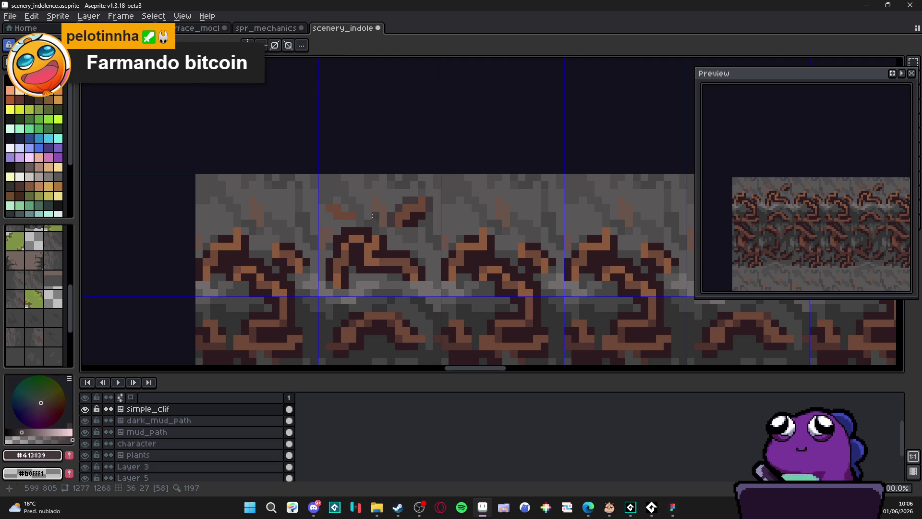
click(327, 219)
click(328, 219)
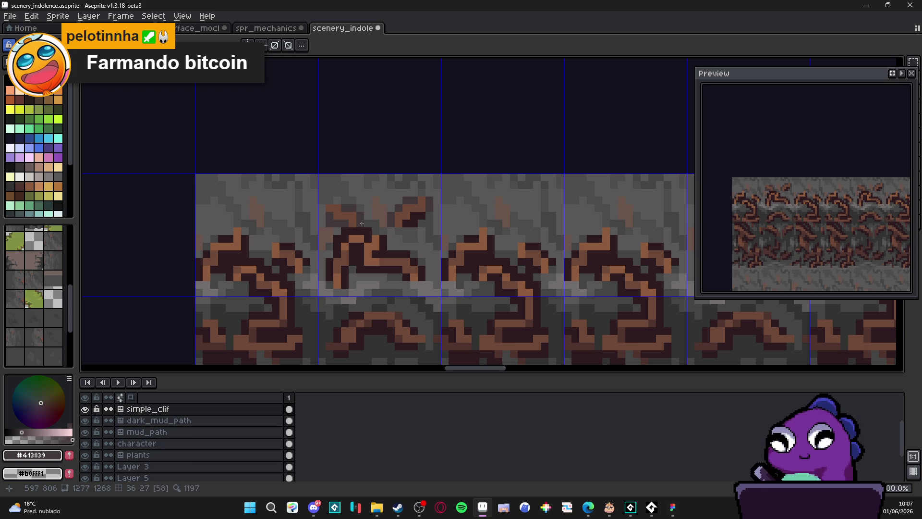
scroll(433, 213, down, 4)
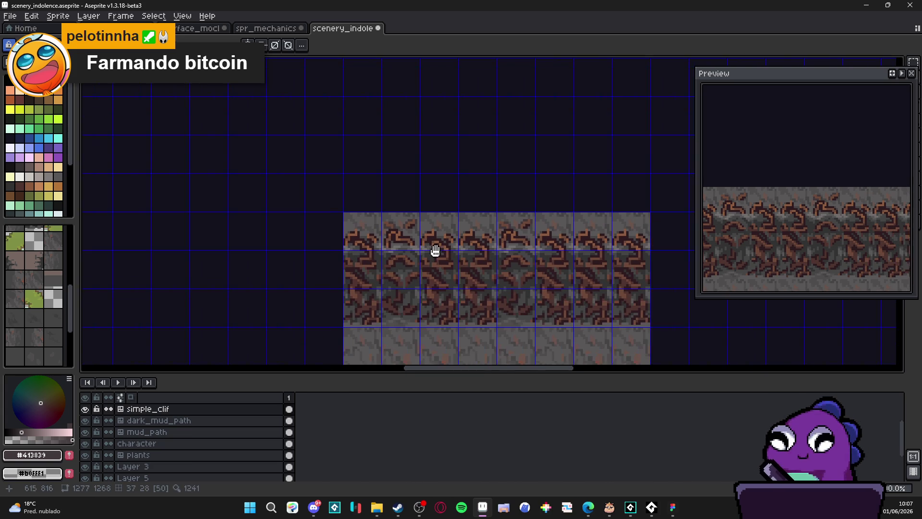
- Sample brown and dark grey from the cracks, then undo and redo to compare versions
scroll(447, 256, down, 1)
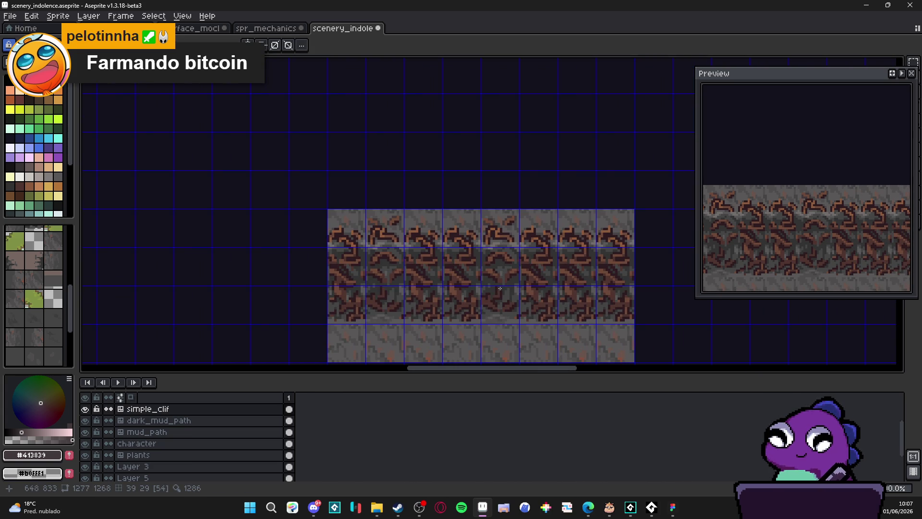
scroll(390, 217, up, 5)
alt+click(404, 215)
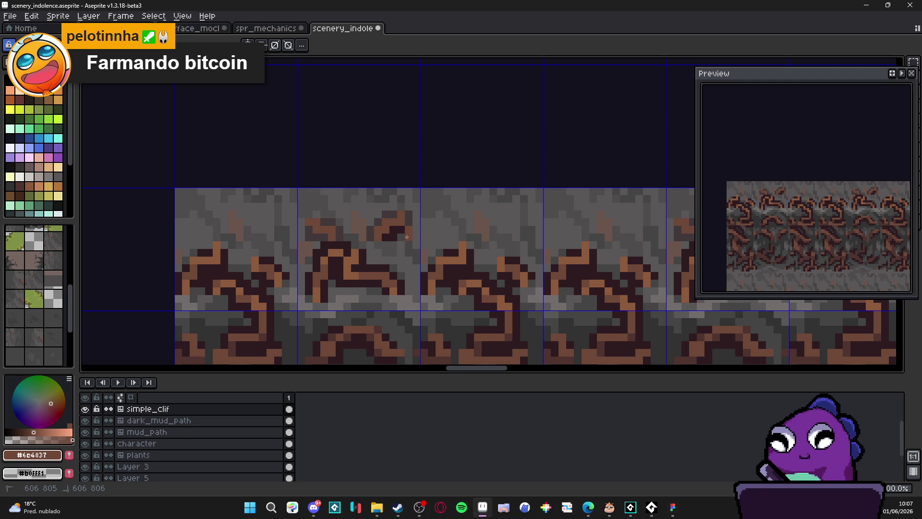
alt+click(400, 238)
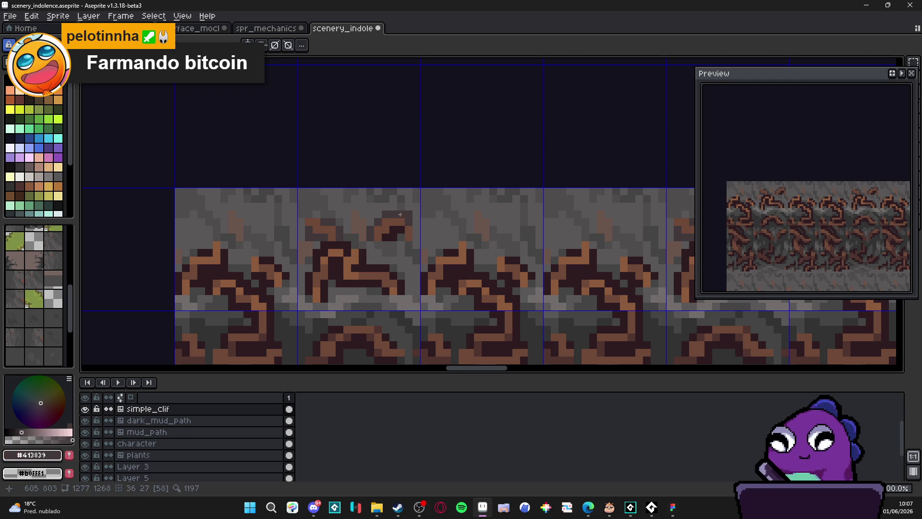
alt+click(410, 243)
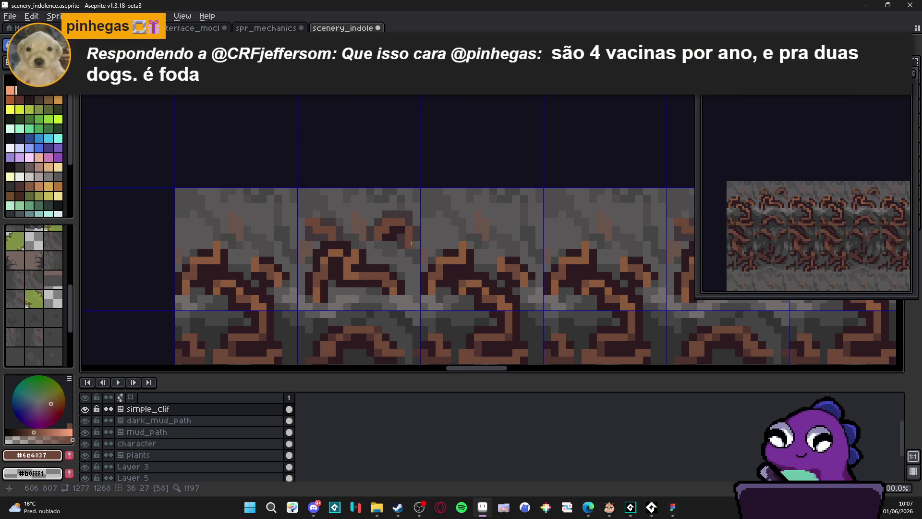
alt+click(415, 243)
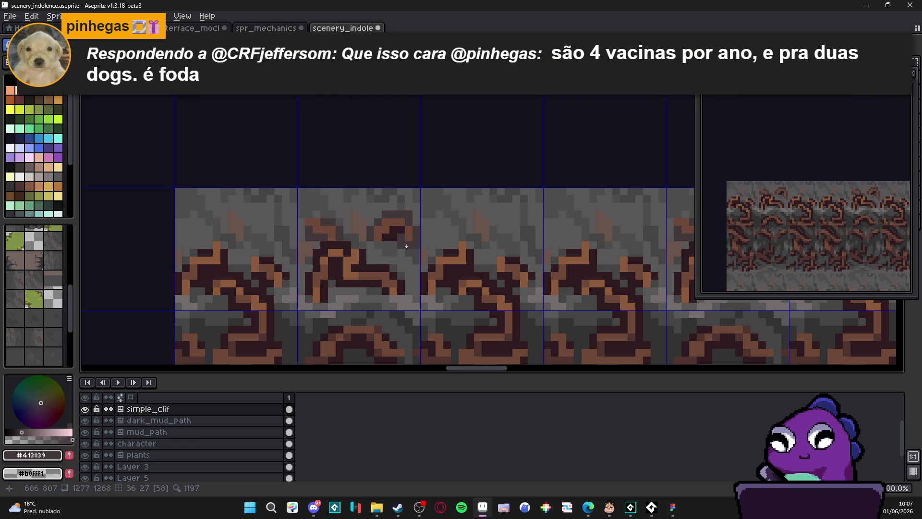
scroll(403, 247, down, 1)
scroll(407, 255, down, 2)
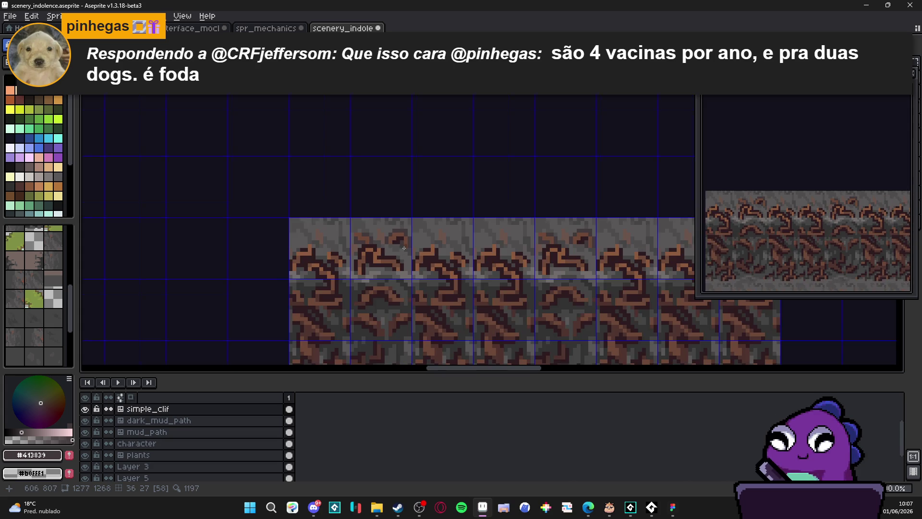
key(ctrl+z)
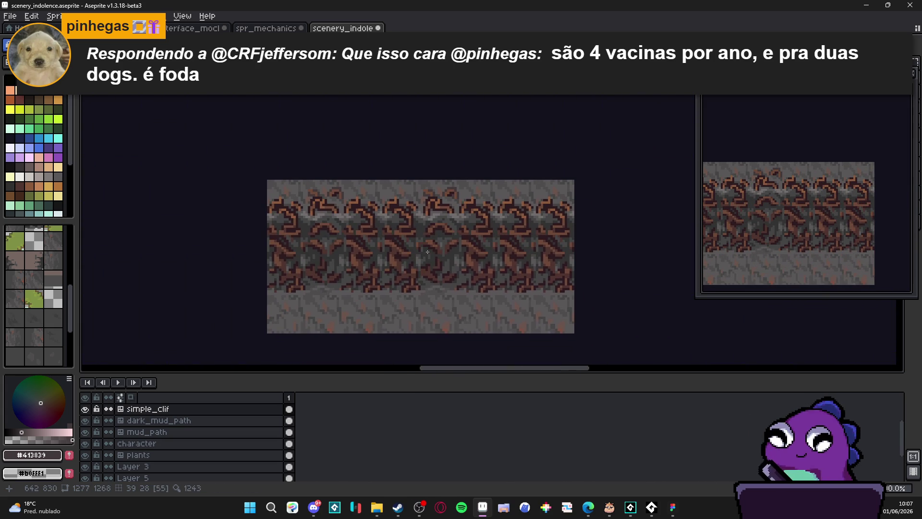
key(ctrl+y)
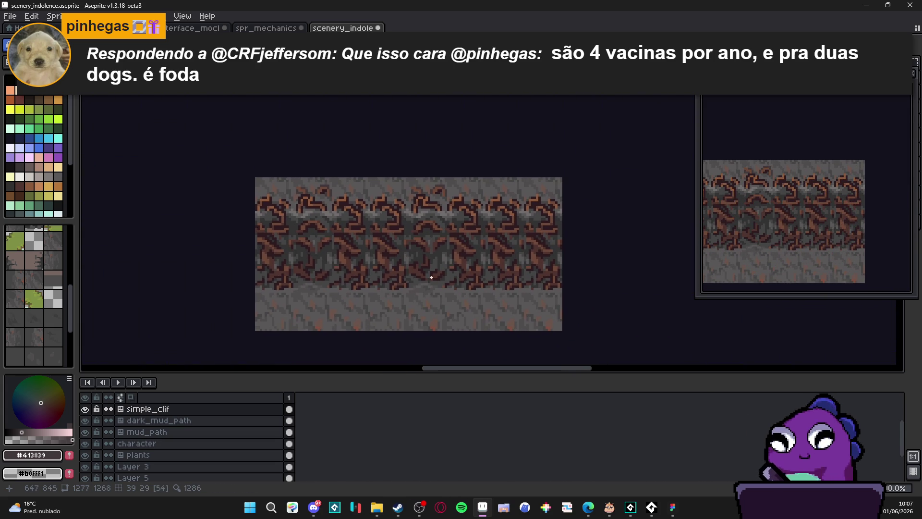
scroll(451, 214, up, 4)
- Darken individual pixels around the crack with dark grey, then sample a lighter crack brown
alt+click(470, 183)
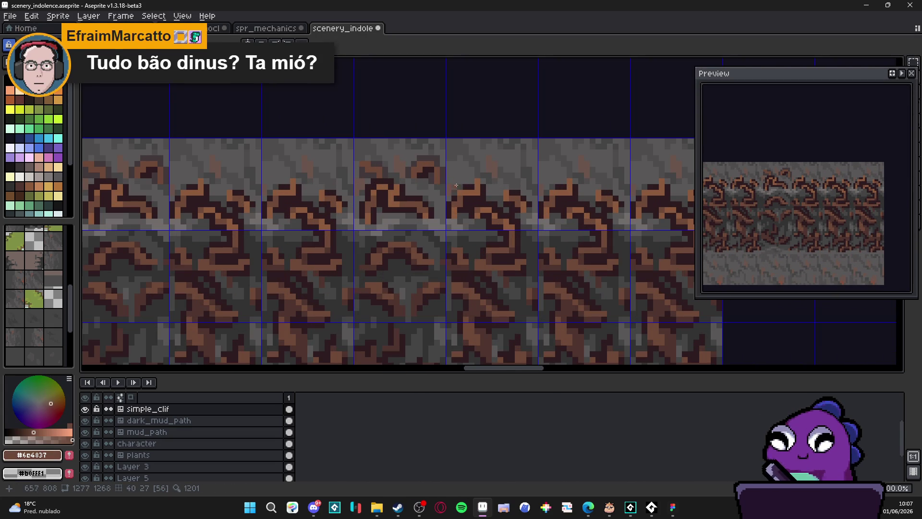
scroll(500, 185, up, 1)
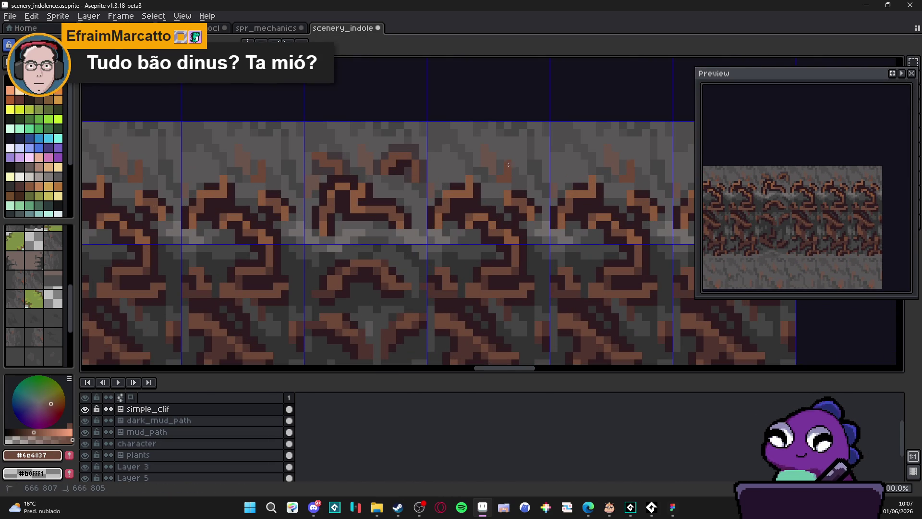
alt+click(418, 148)
click(500, 166)
click(513, 174)
click(520, 171)
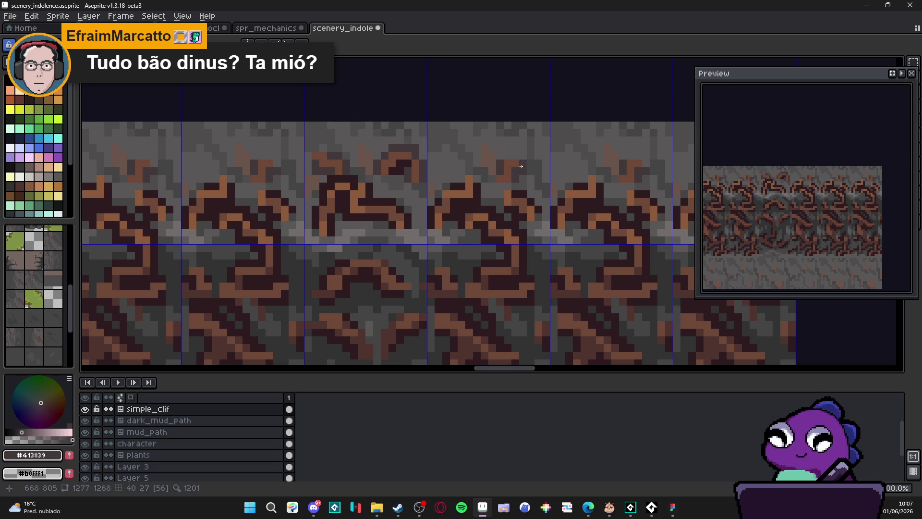
scroll(524, 169, down, 1)
alt+click(439, 149)
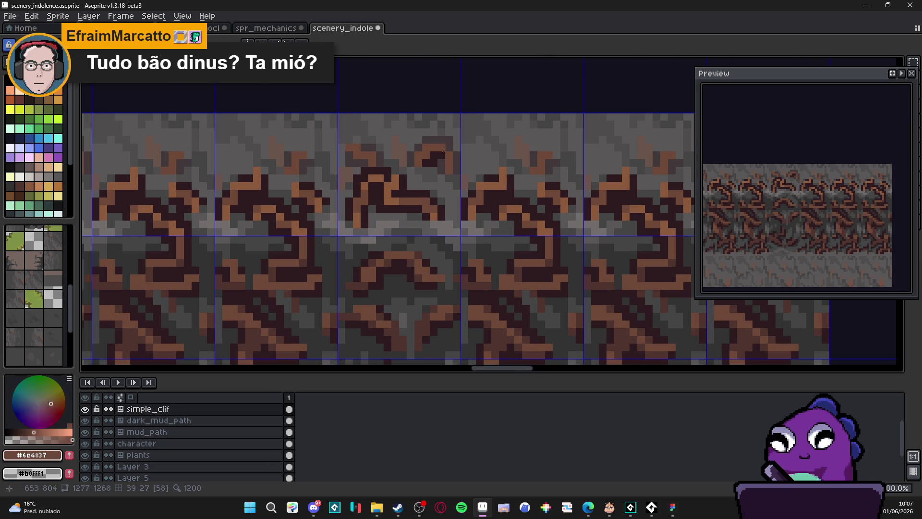
scroll(437, 202, down, 4)
scroll(443, 174, up, 3)
scroll(458, 173, down, 3)
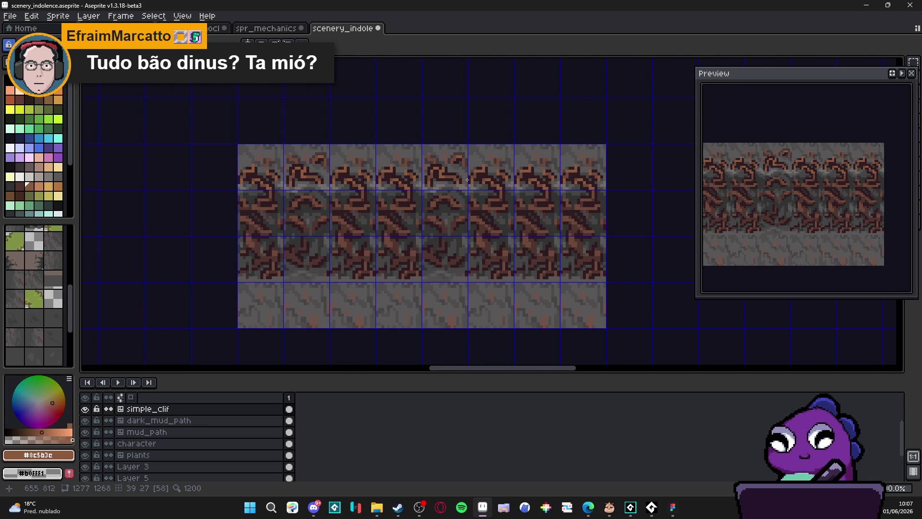
scroll(466, 179, down, 2)
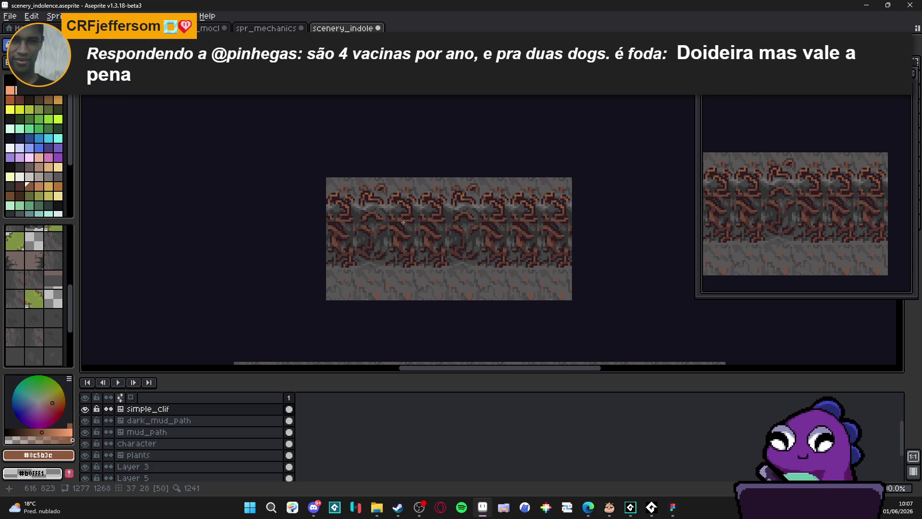
scroll(407, 223, up, 2)
- Sample stone greys from the strip, ending with #454444 and then the dark brownish grey #493F3d
alt+click(397, 206)
scroll(374, 227, up, 1)
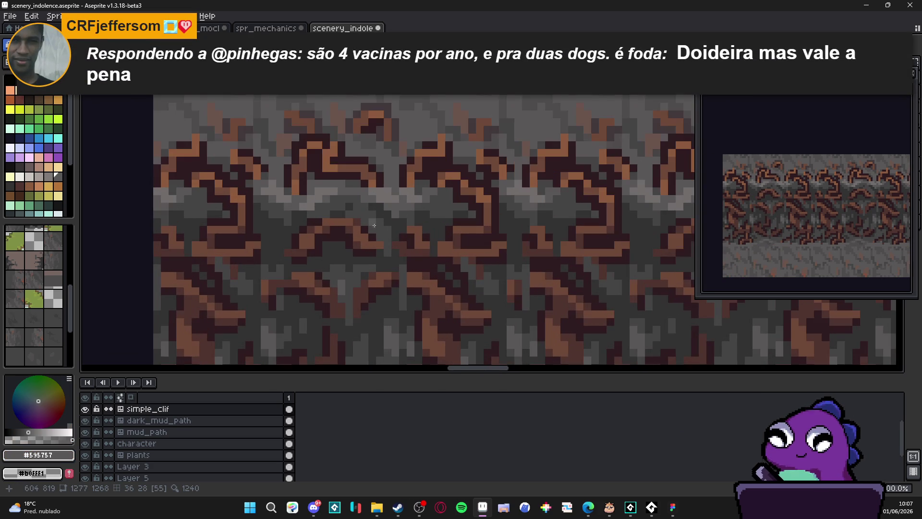
scroll(387, 238, down, 1)
scroll(387, 238, down, 4)
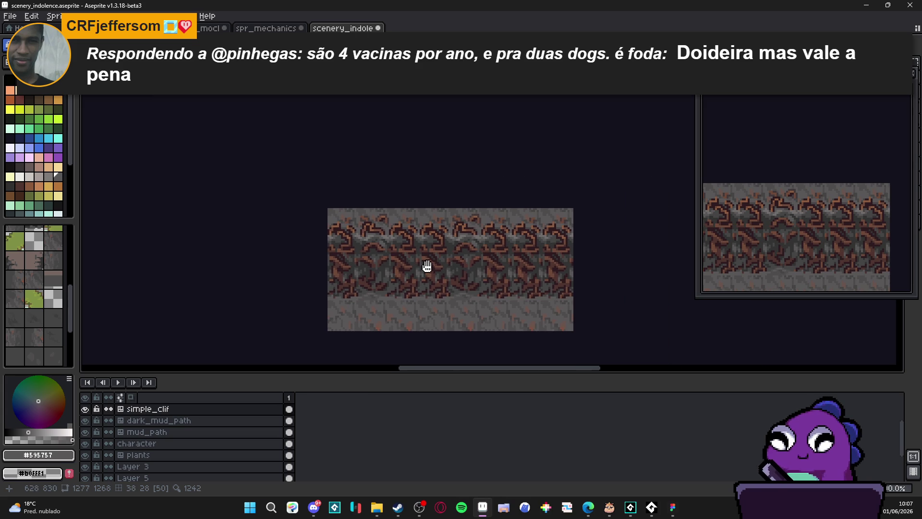
scroll(428, 261, down, 1)
scroll(453, 286, up, 1)
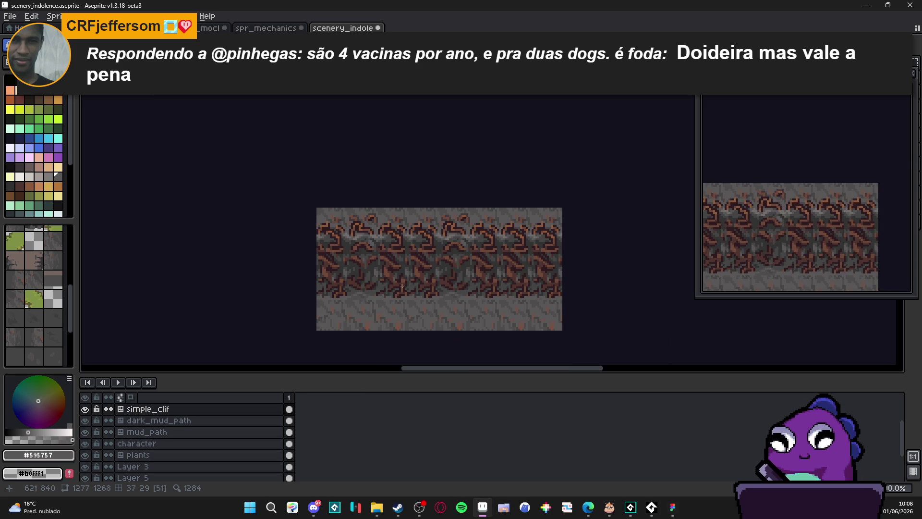
scroll(394, 286, up, 4)
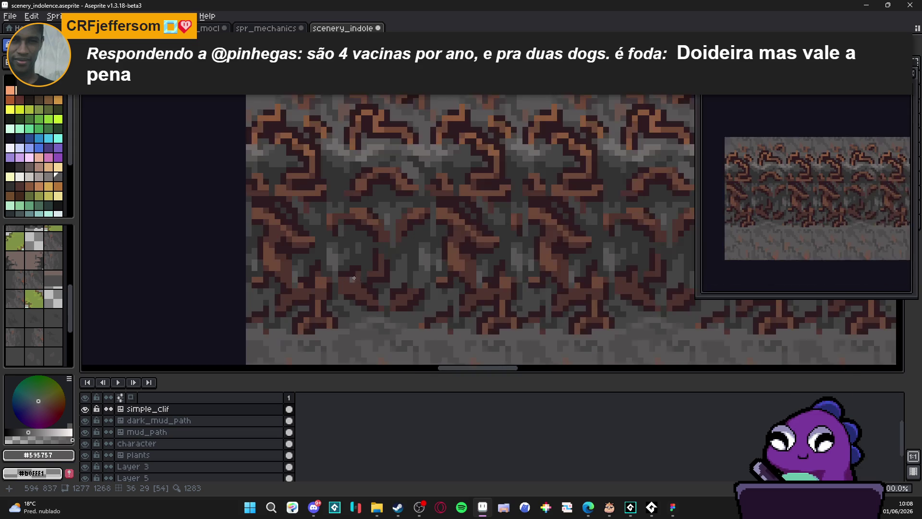
alt+click(358, 318)
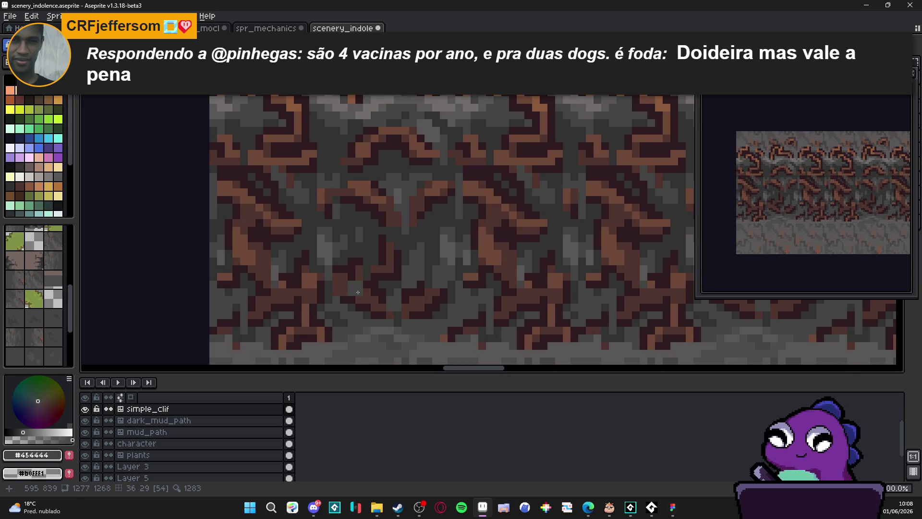
scroll(367, 302, down, 3)
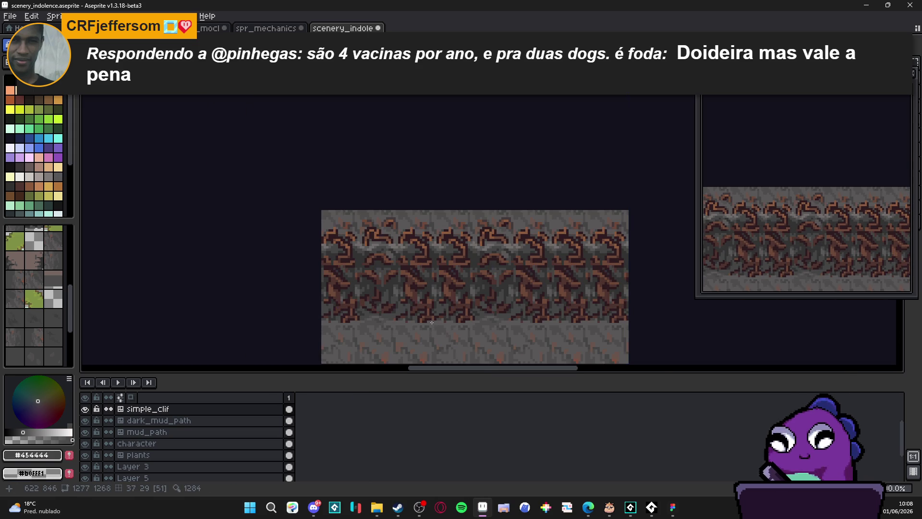
scroll(377, 311, up, 3)
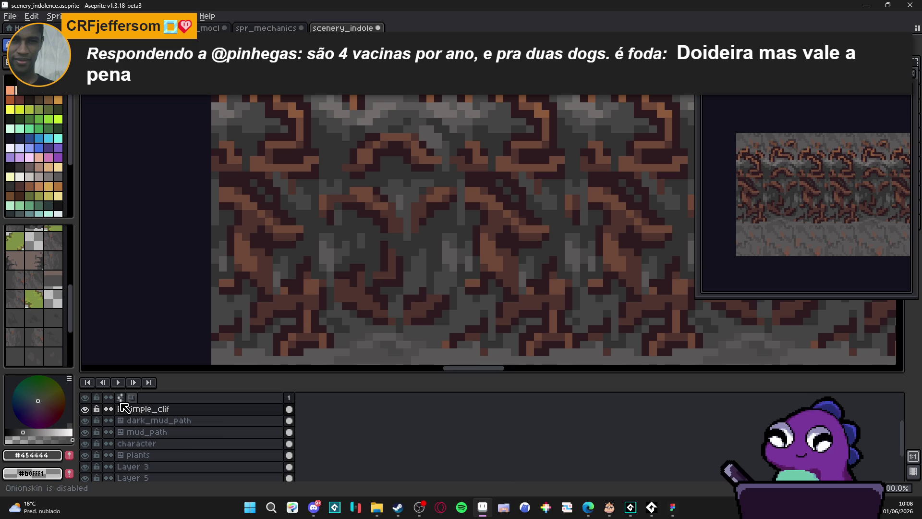
alt+click(315, 303)
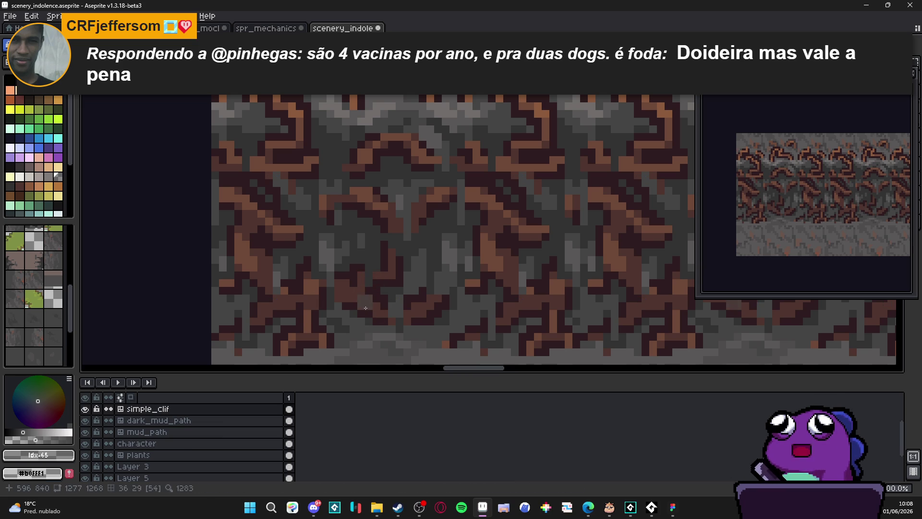
alt+click(366, 307)
- Show tile index numbers and zoom and pan across the cliff strip to check how the tiles repeat
key(Tab)
key(Tab)
scroll(430, 306, down, 3)
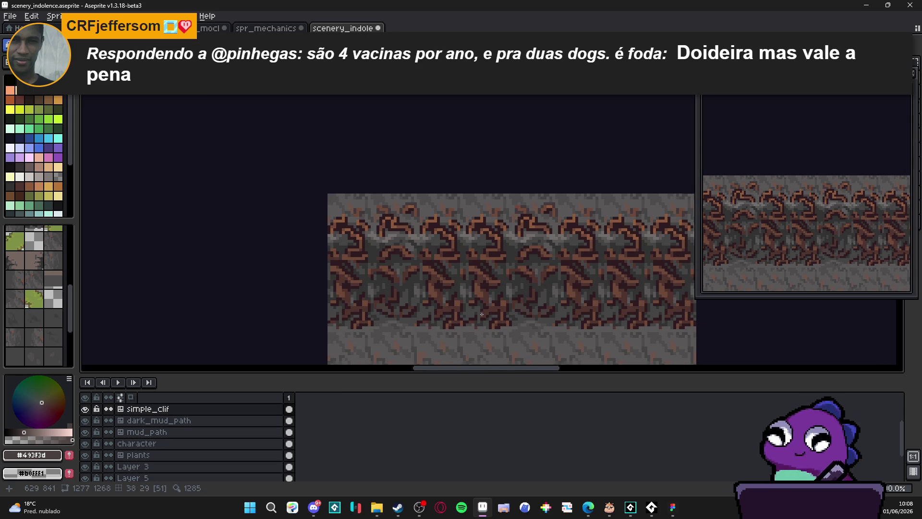
scroll(482, 314, up, 3)
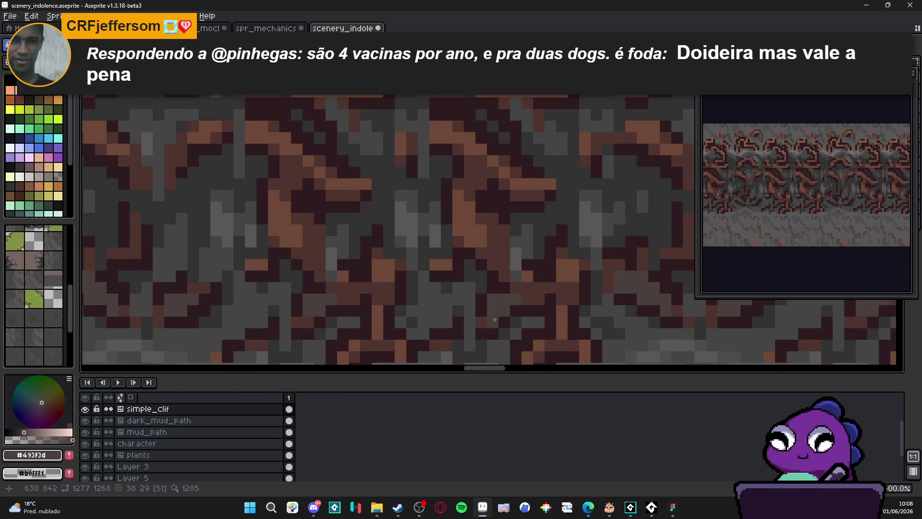
scroll(495, 321, down, 3)
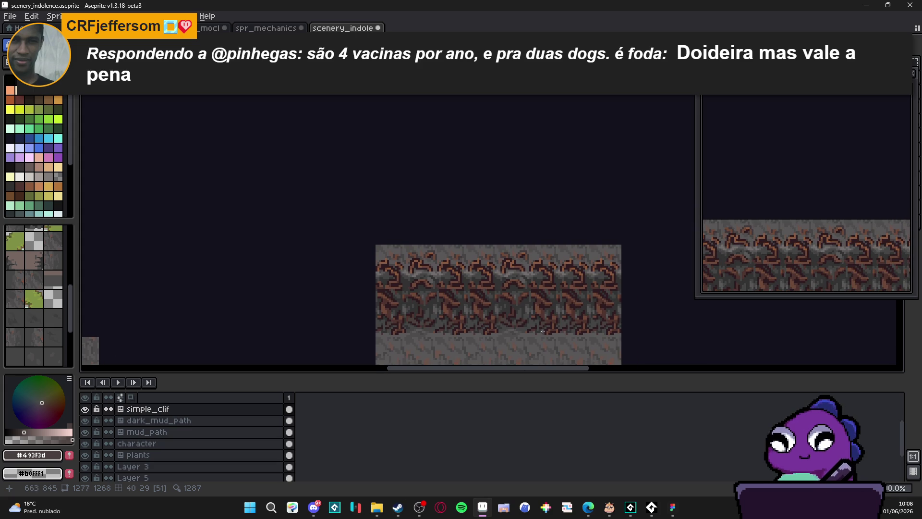
scroll(541, 332, up, 4)
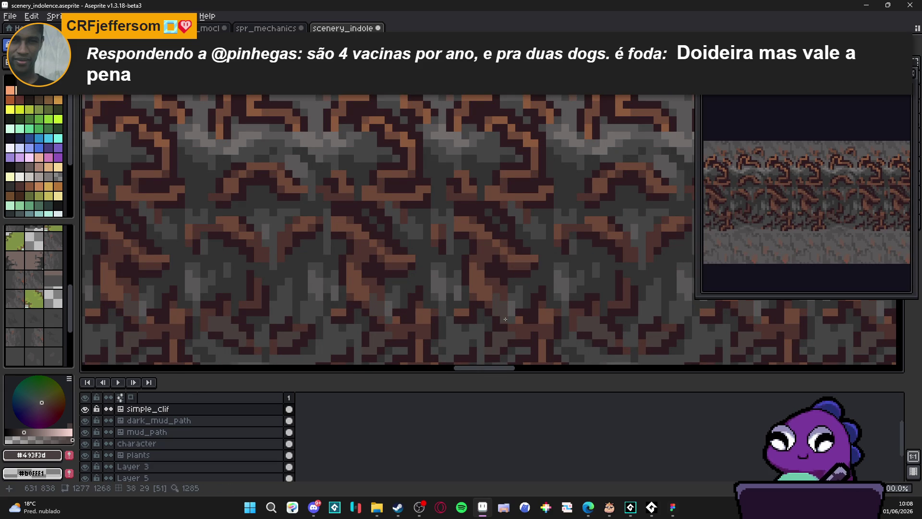
scroll(514, 321, down, 3)
drag(565, 322, 430, 325)
scroll(445, 316, down, 1)
scroll(445, 316, down, 2)
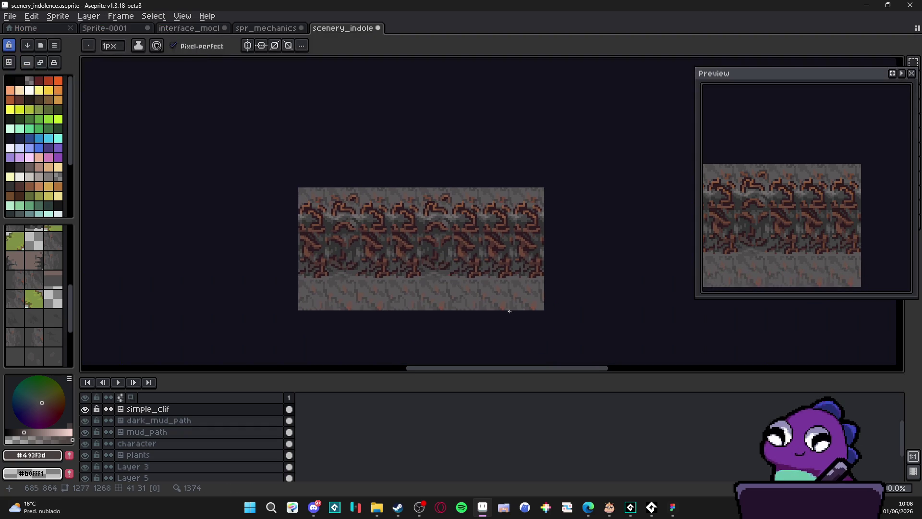
key(ctrl)
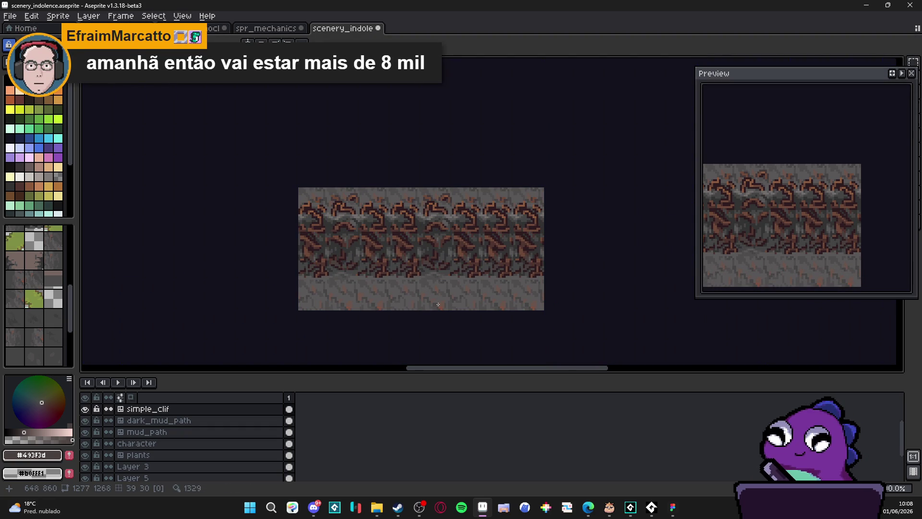
scroll(395, 226, up, 5)
- Eyedrop the reddish brown #4F342F from the cliff cracks
alt+click(395, 226)
scroll(398, 279, down, 5)
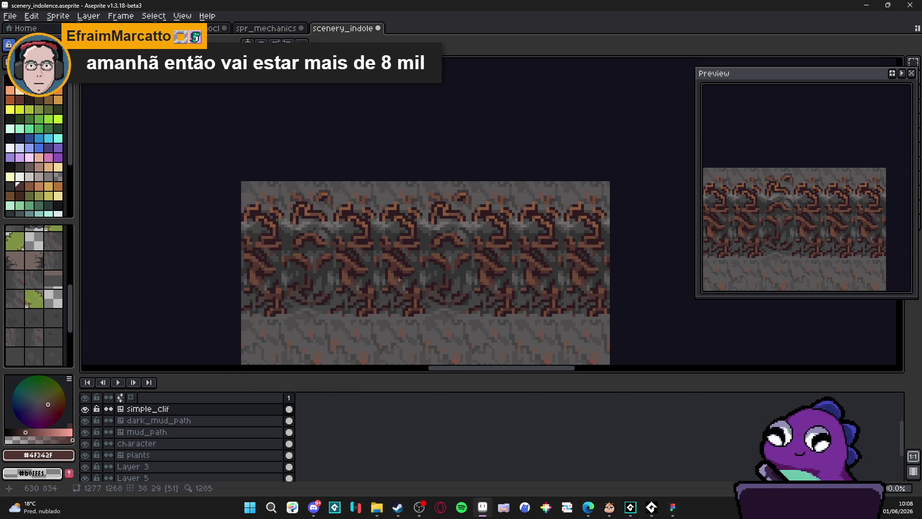
scroll(399, 280, down, 1)
drag(416, 279, 423, 282)
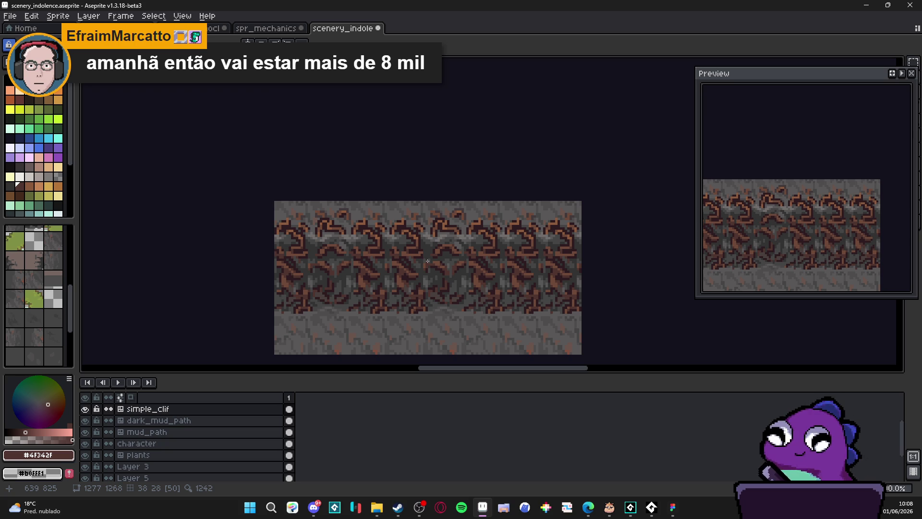
scroll(427, 261, down, 1)
scroll(427, 261, up, 1)
scroll(427, 260, down, 1)
- Turn on the grid and eyedrop the stone grey #454444 as the drawing colour
key(ctrl+apostrophe)
scroll(383, 277, up, 3)
scroll(383, 277, up, 1)
alt+click(387, 274)
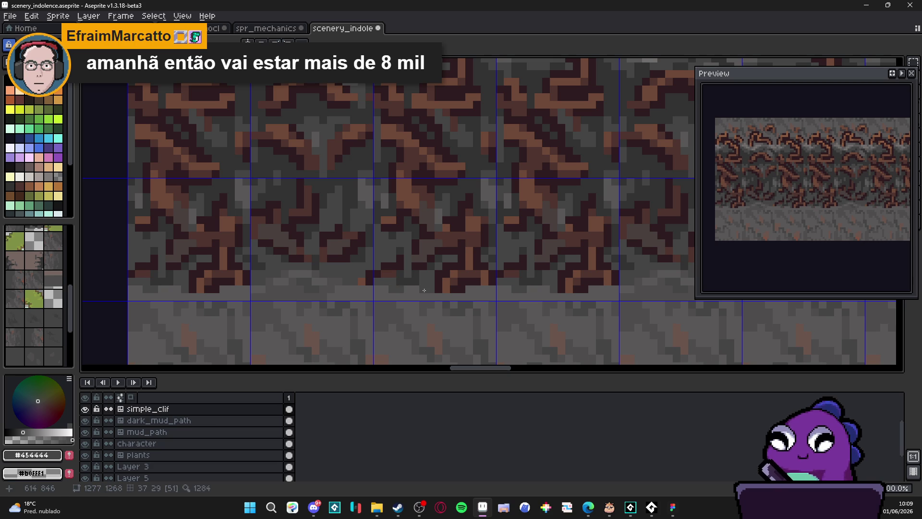
scroll(424, 290, down, 5)
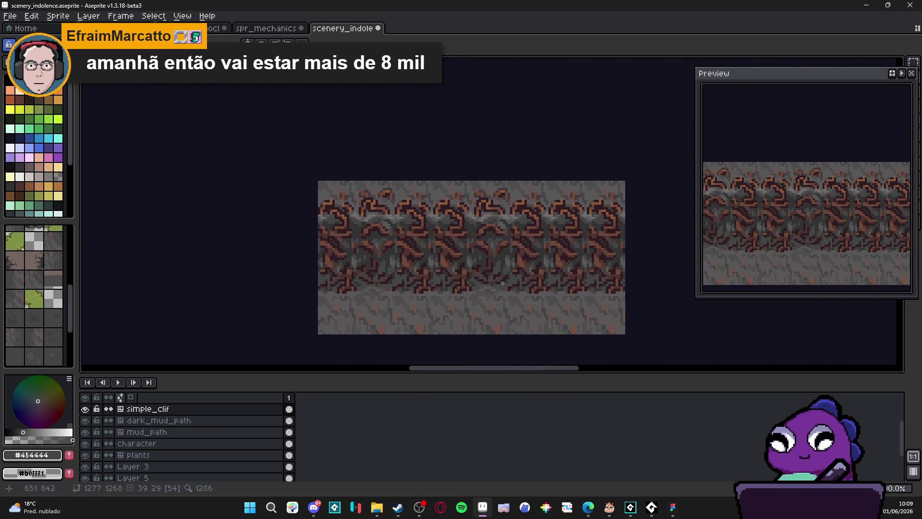
scroll(521, 284, down, 2)
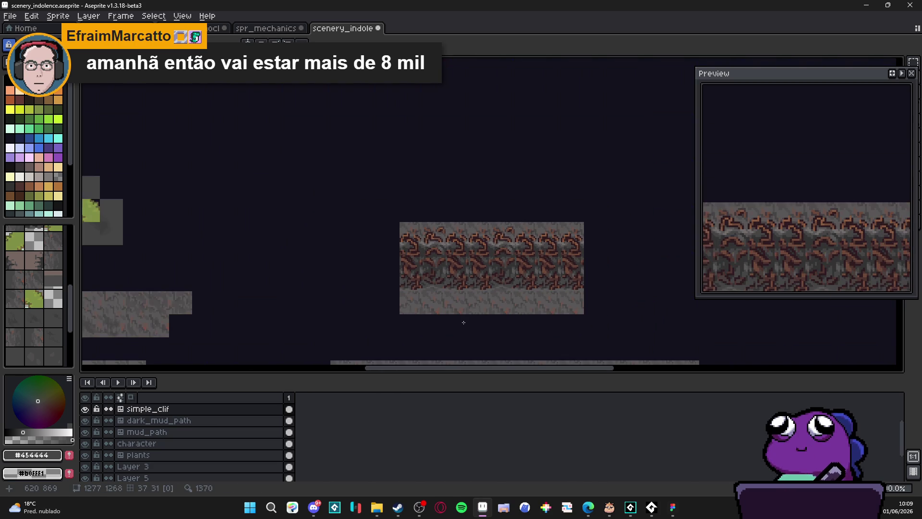
scroll(491, 261, up, 1)
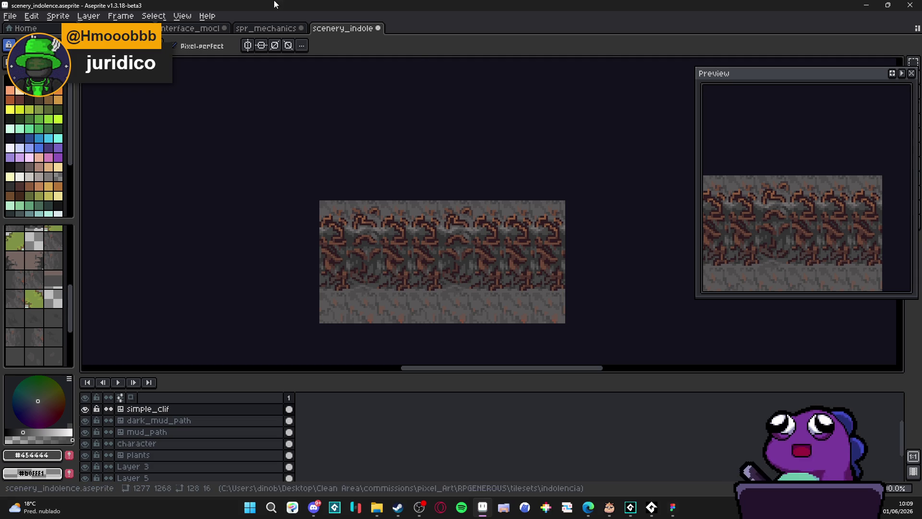
drag(382, 211, 373, 210)
scroll(373, 211, down, 1)
scroll(355, 197, down, 1)
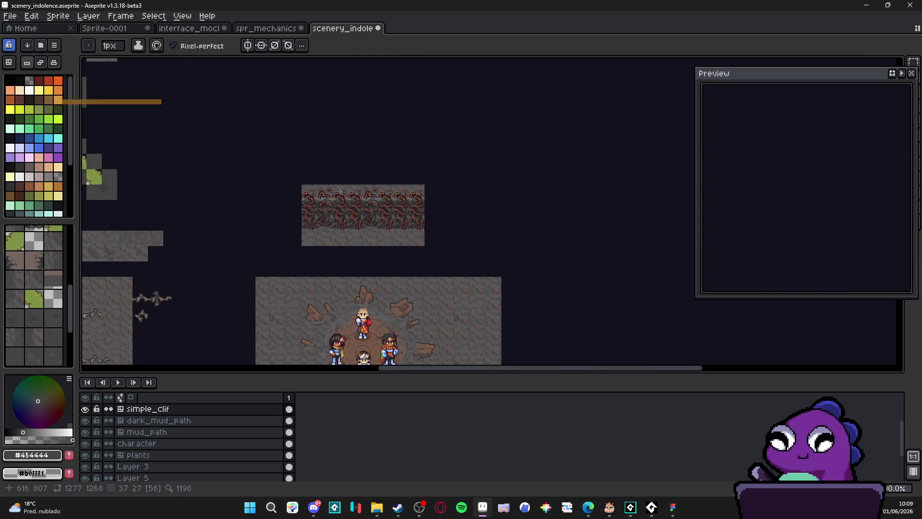
scroll(336, 187, up, 1)
scroll(335, 184, up, 2)
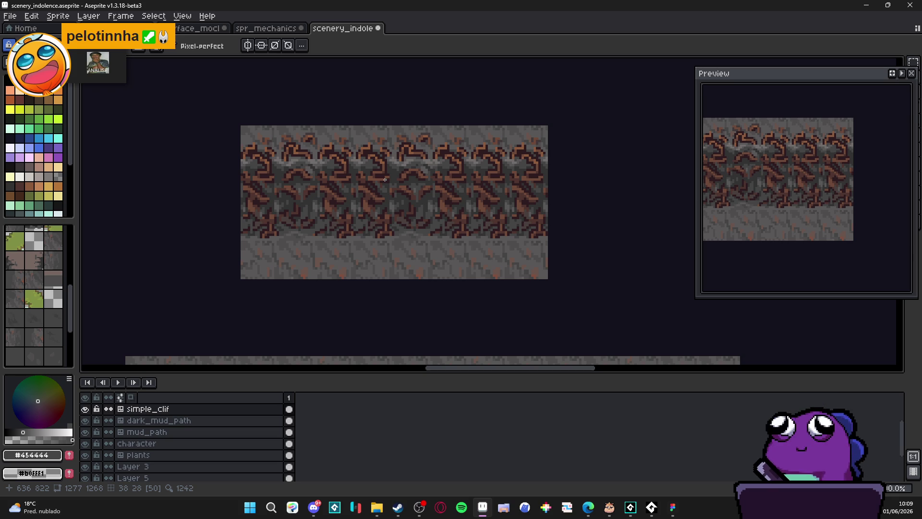
scroll(390, 197, down, 2)
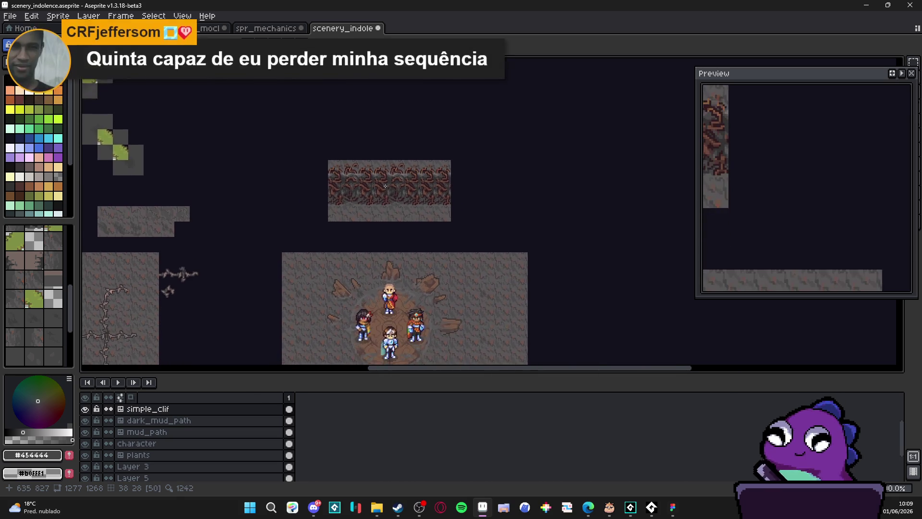
scroll(399, 193, up, 1)
scroll(397, 197, up, 1)
scroll(395, 211, down, 1)
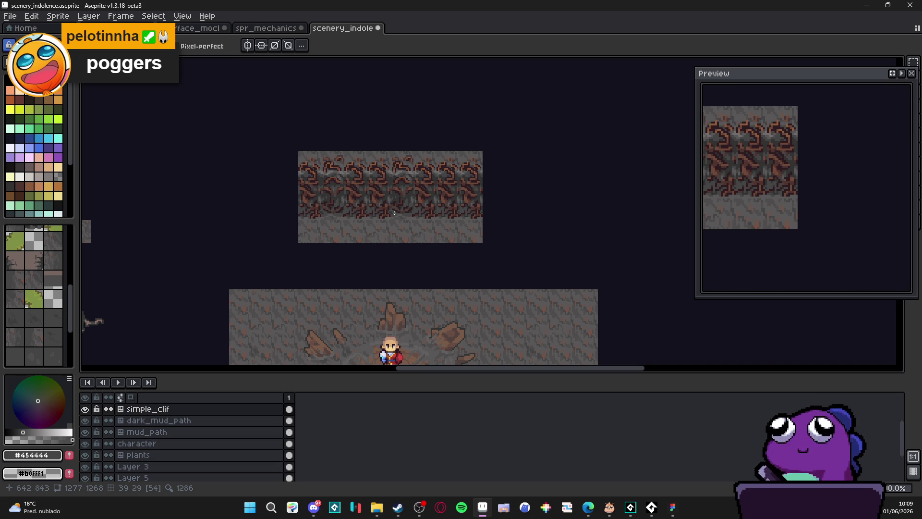
scroll(389, 144, down, 3)
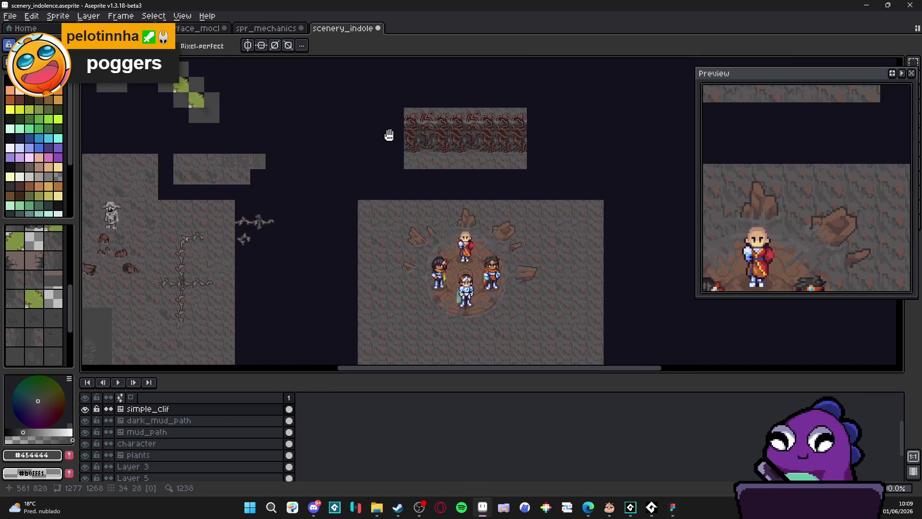
scroll(389, 144, up, 2)
scroll(456, 104, up, 2)
scroll(456, 104, up, 1)
scroll(413, 164, down, 1)
scroll(392, 159, down, 3)
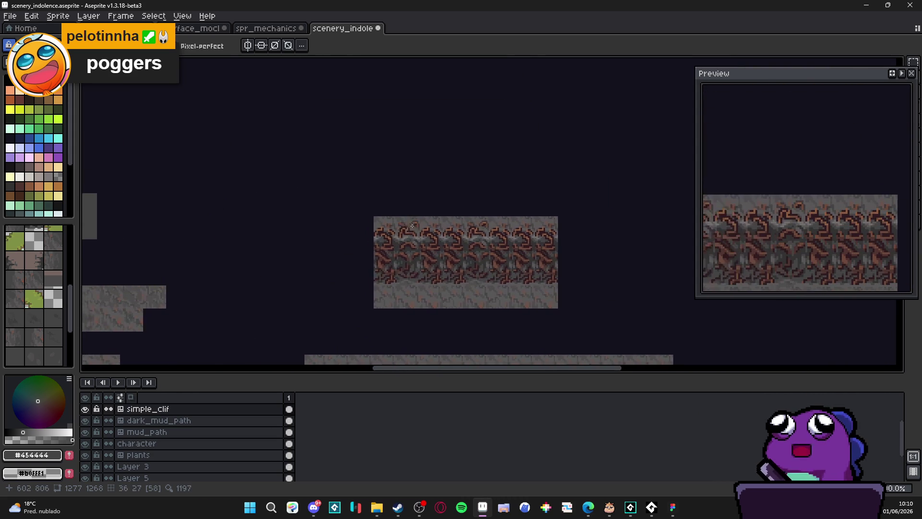
scroll(311, 179, down, 2)
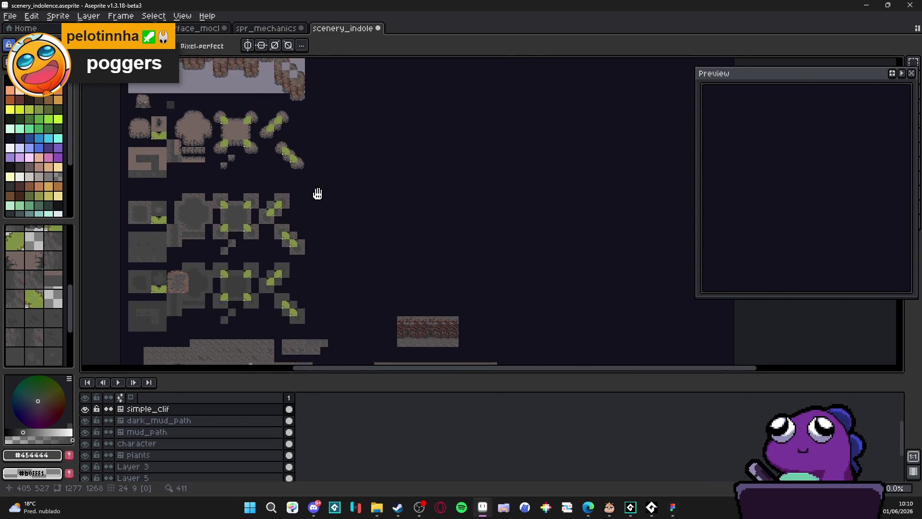
scroll(341, 224, down, 1)
scroll(376, 290, up, 2)
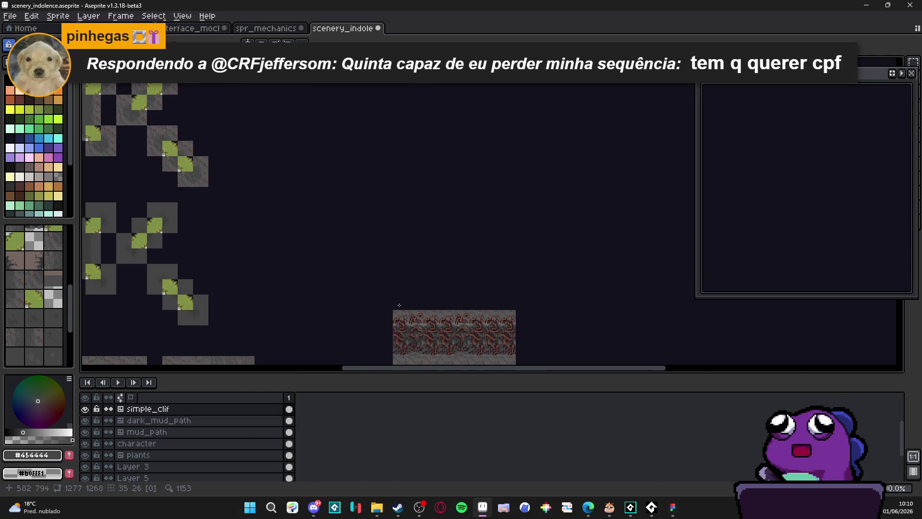
scroll(408, 307, up, 1)
scroll(419, 317, down, 2)
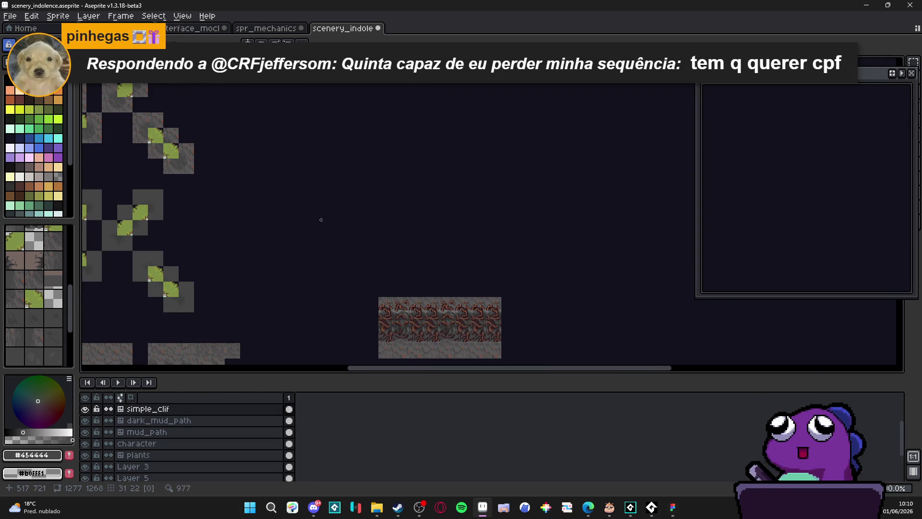
scroll(338, 254, down, 1)
scroll(338, 254, up, 1)
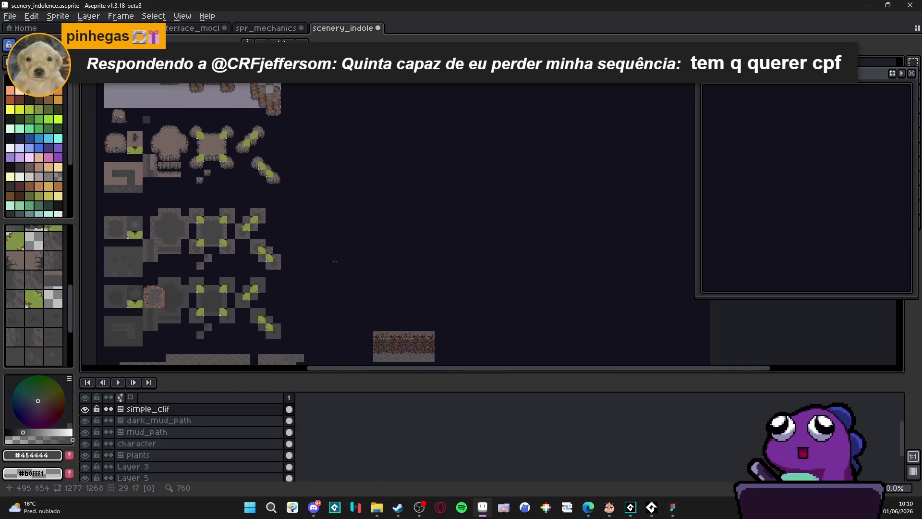
scroll(355, 252, up, 3)
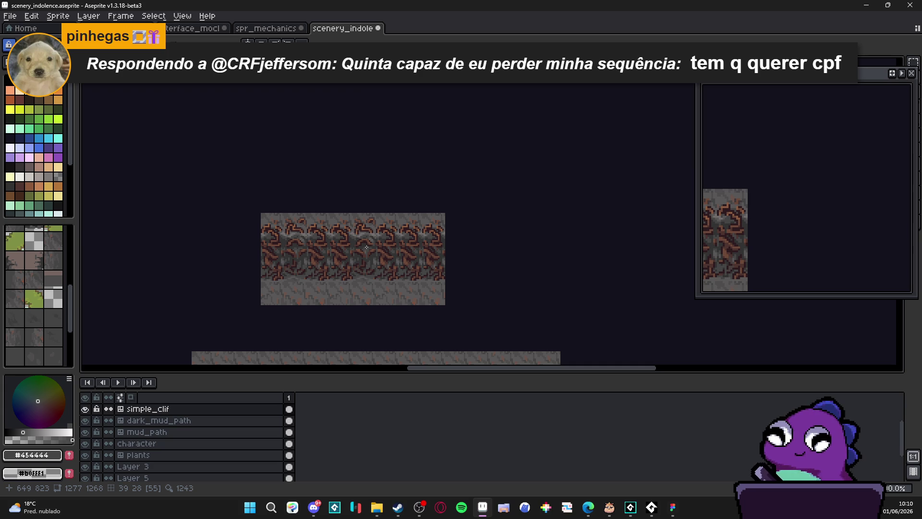
scroll(366, 247, down, 1)
scroll(457, 280, down, 1)
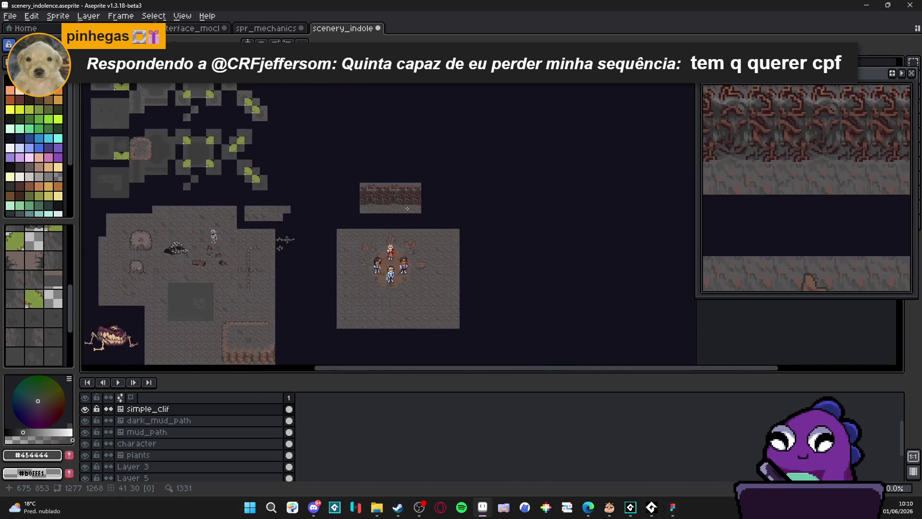
scroll(407, 208, up, 2)
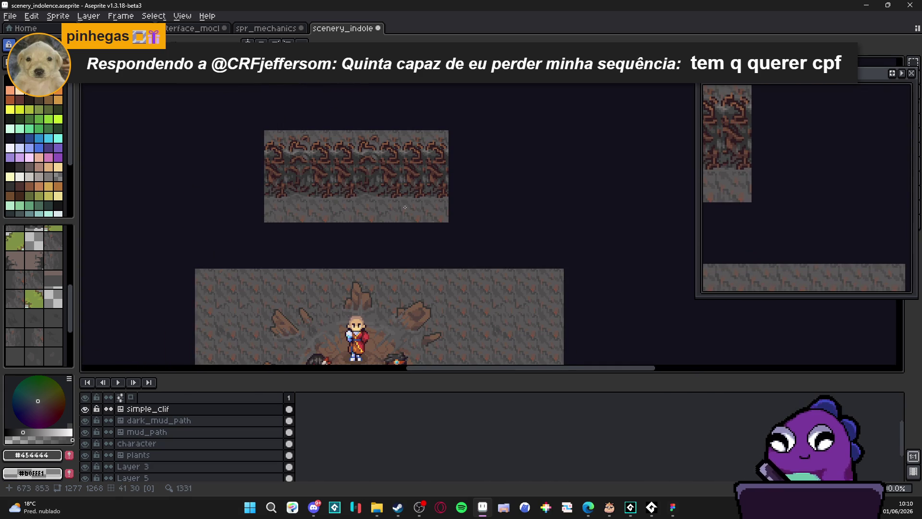
scroll(404, 208, up, 1)
scroll(395, 220, down, 1)
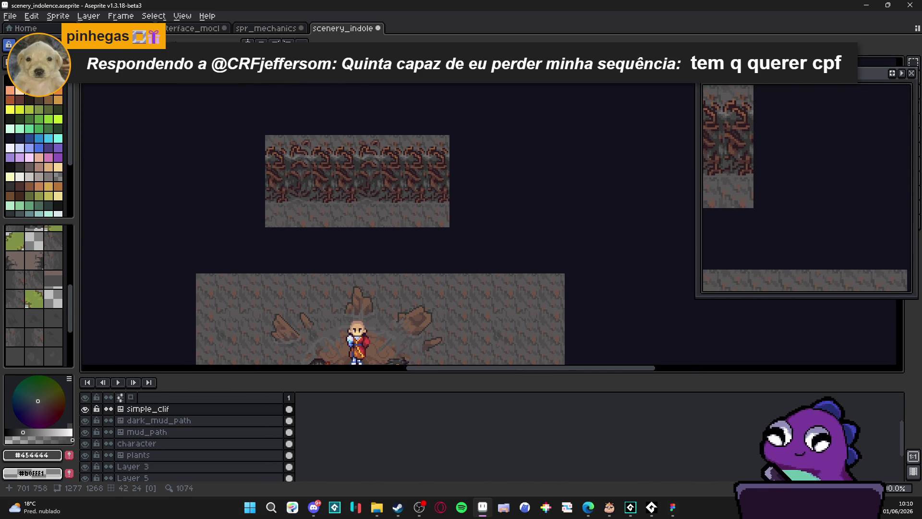
drag(283, 169, 296, 163)
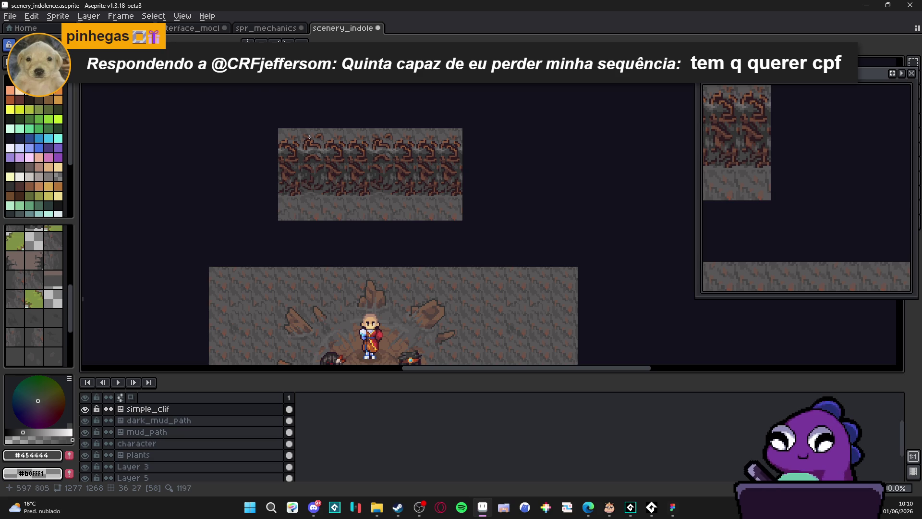
scroll(296, 162, down, 1)
drag(234, 170, 306, 143)
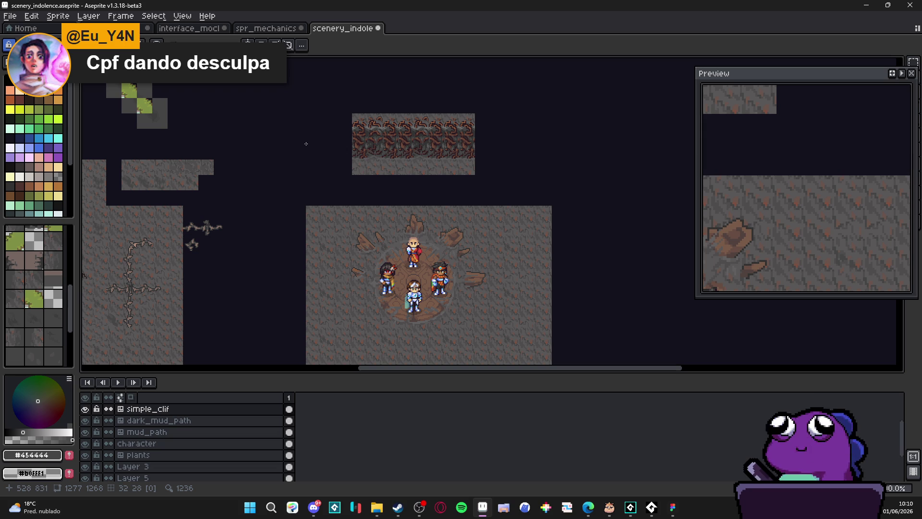
mouse_move(306, 143)
mouse_down()
mouse_move(353, 169)
mouse_move(425, 143)
mouse_move(510, 143)
mouse_move(472, 97)
mouse_move(438, 152)
mouse_move(402, 173)
mouse_move(397, 132)
mouse_move(487, 208)
mouse_move(449, 244)
mouse_move(432, 291)
mouse_up()
scroll(457, 182, down, 2)
scroll(457, 183, up, 2)
scroll(457, 183, up, 1)
scroll(454, 190, down, 1)
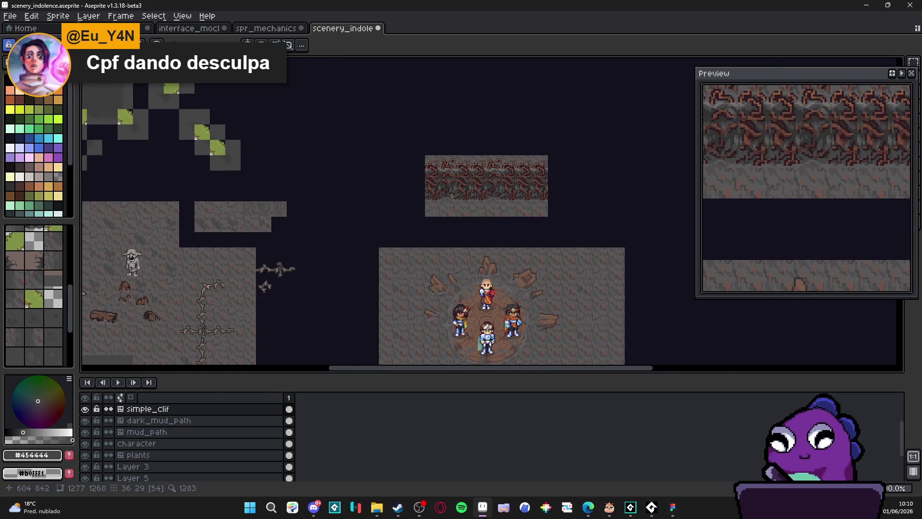
scroll(451, 195, down, 2)
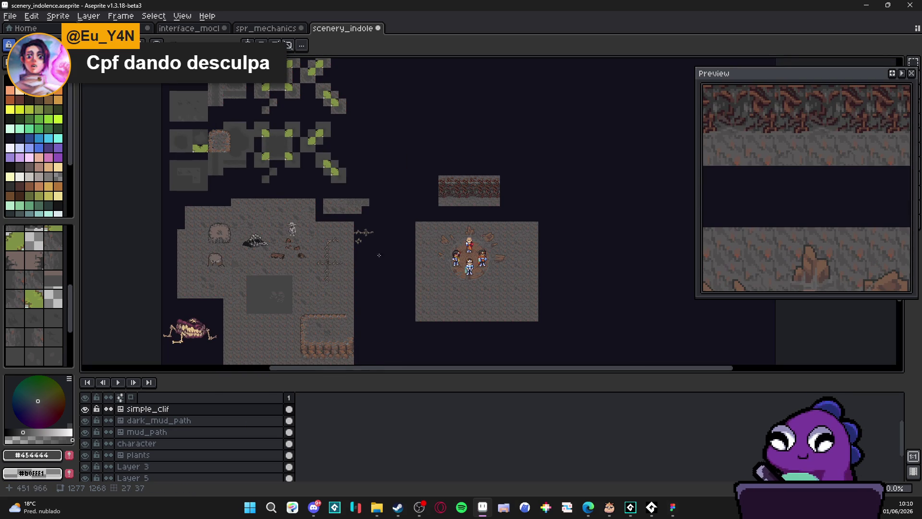
scroll(466, 264, up, 2)
scroll(506, 154, down, 1)
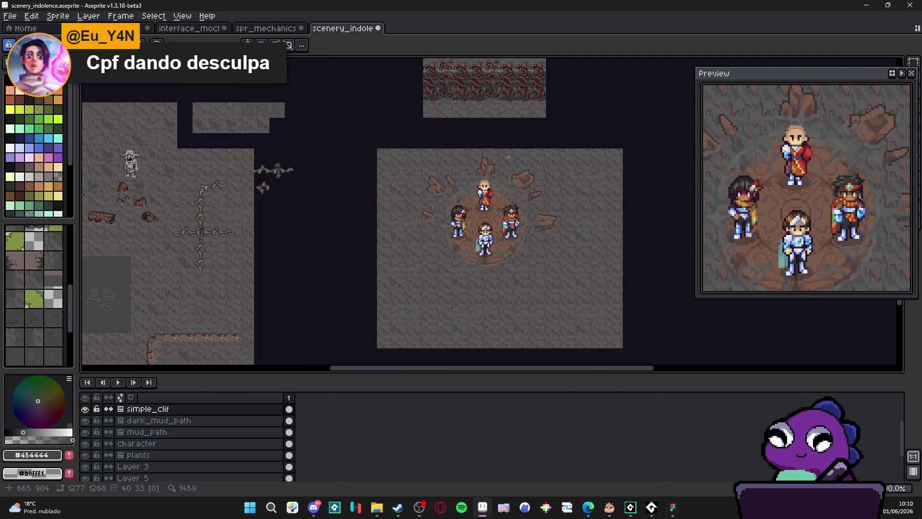
scroll(475, 240, up, 2)
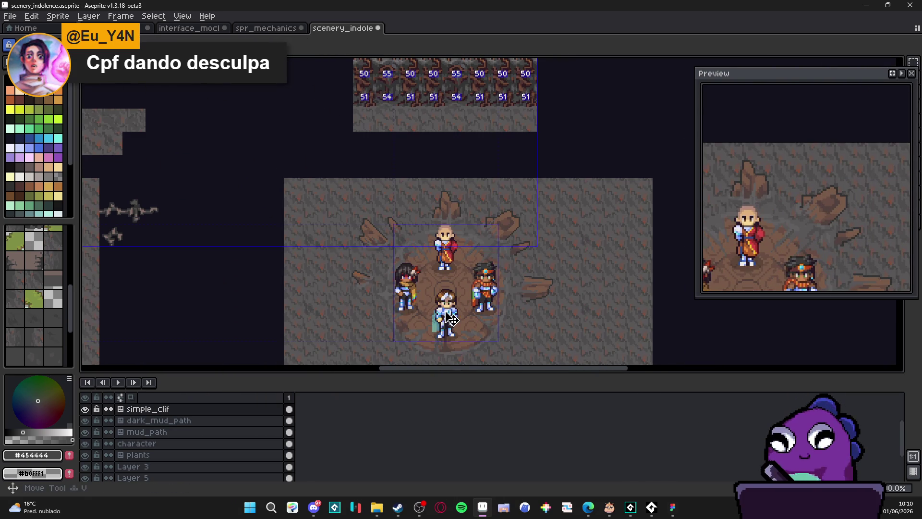
- On Layer 5, marquee-select the bottom white-armoured character and move it up just below the cliff strip
ctrl+click(451, 318)
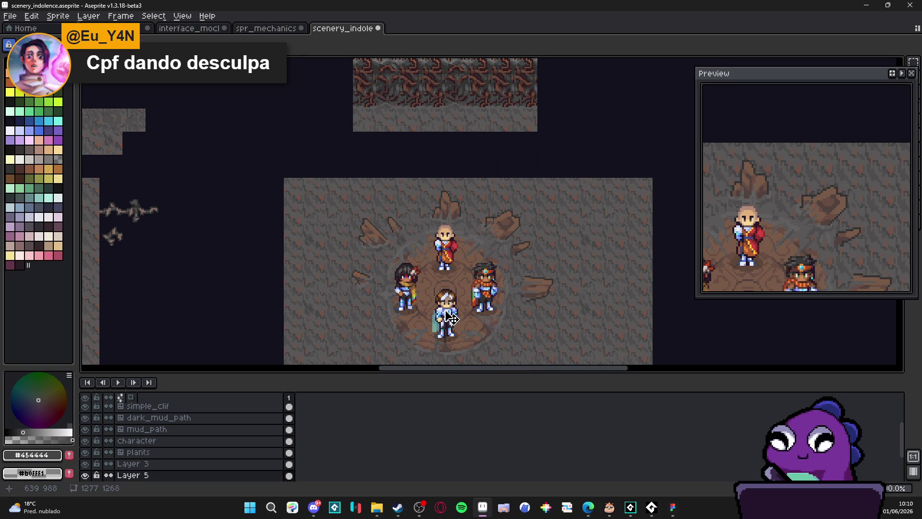
key(m)
mouse_move(463, 281)
mouse_down()
mouse_move(416, 346)
mouse_move(425, 348)
mouse_move(434, 219)
mouse_up()
drag(401, 158, 365, 221)
click(533, 223)
scroll(533, 223, up, 1)
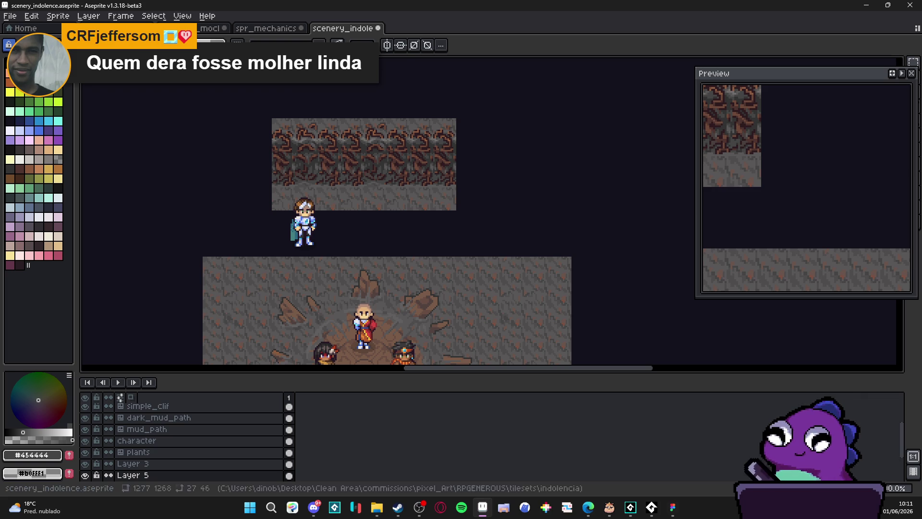
- Snip a screenshot of the scene mockup and switch to Discord
key(super+shift+s)
mouse_move(196, 56)
mouse_down()
mouse_move(243, 119)
mouse_move(514, 291)
mouse_move(555, 301)
mouse_up()
click(312, 510)
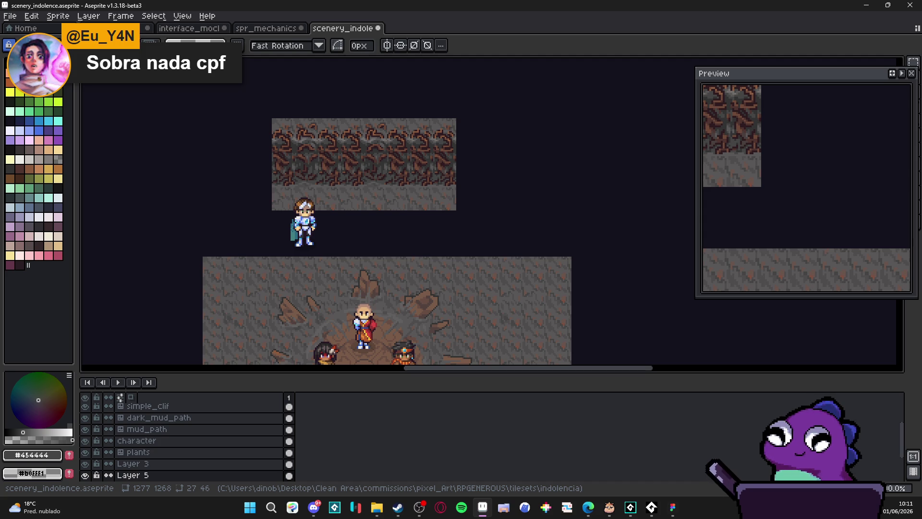
scroll(346, 167, down, 1)
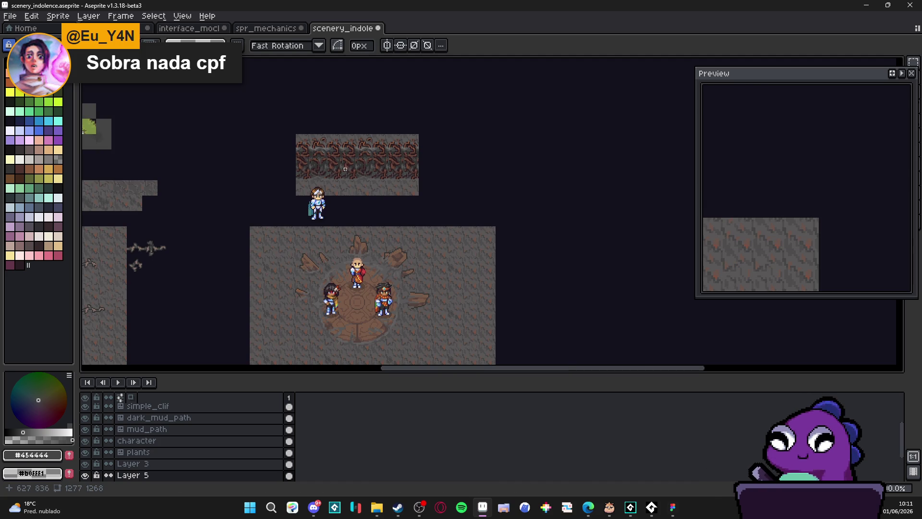
scroll(344, 168, down, 1)
scroll(342, 177, up, 1)
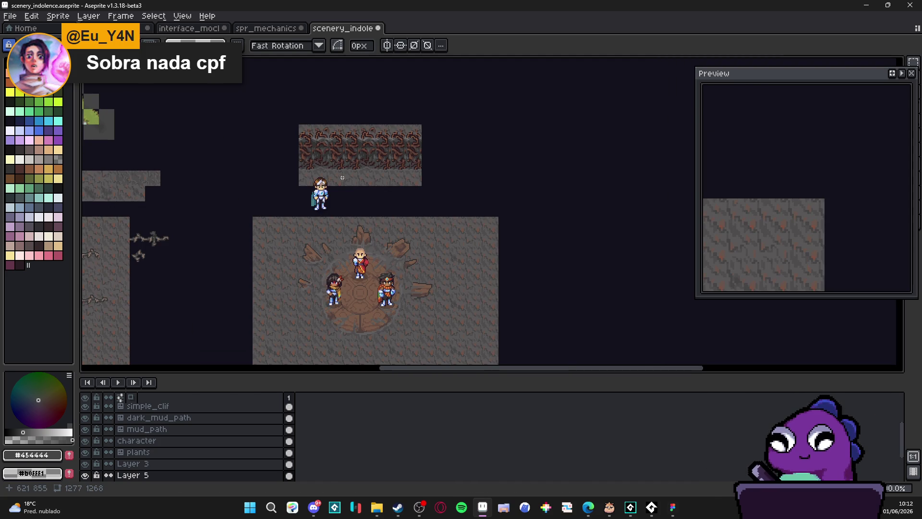
scroll(342, 178, down, 1)
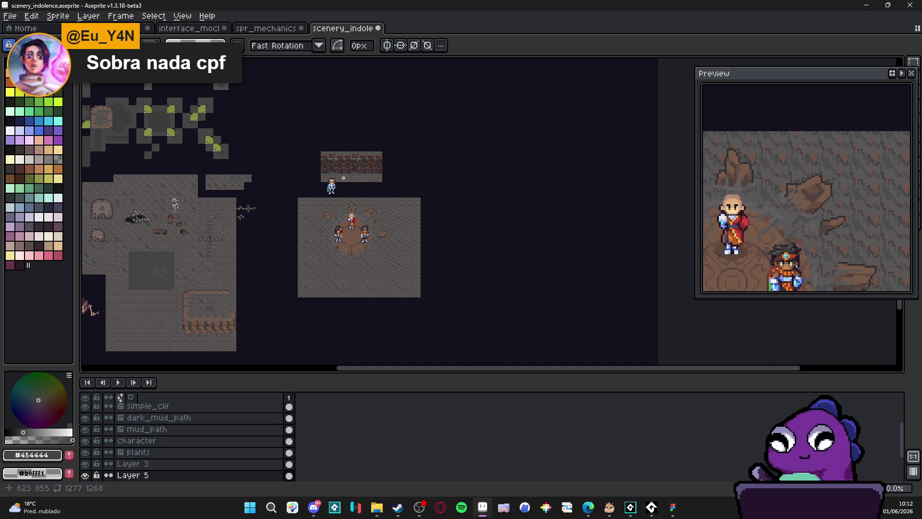
scroll(342, 178, up, 2)
scroll(347, 171, down, 1)
drag(331, 193, 434, 235)
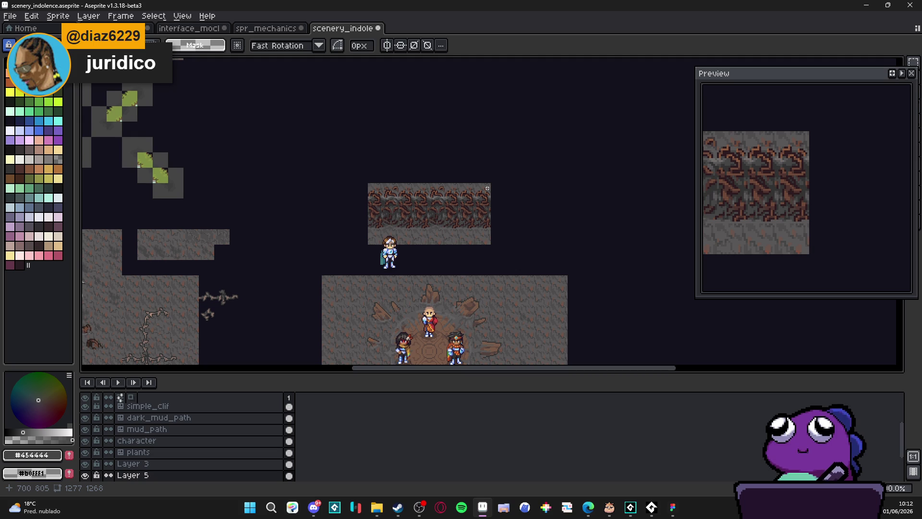
scroll(430, 197, down, 3)
scroll(415, 206, down, 2)
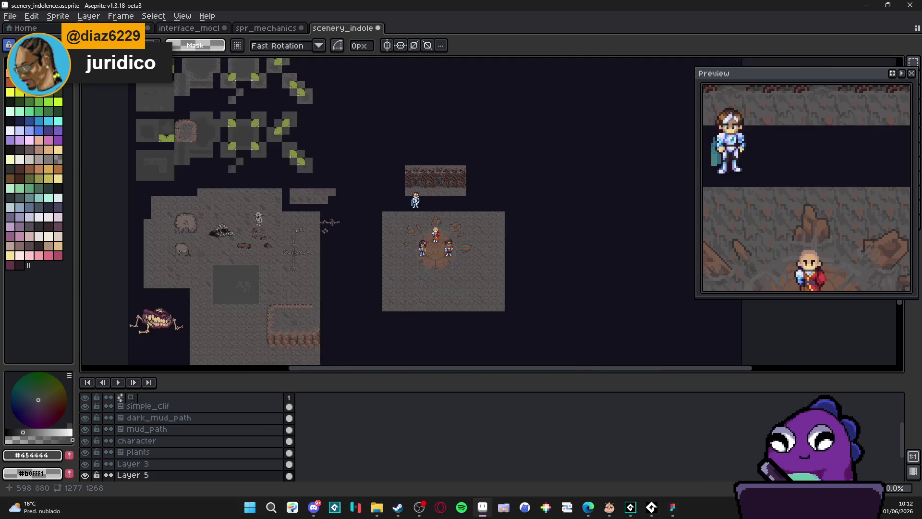
scroll(415, 206, up, 2)
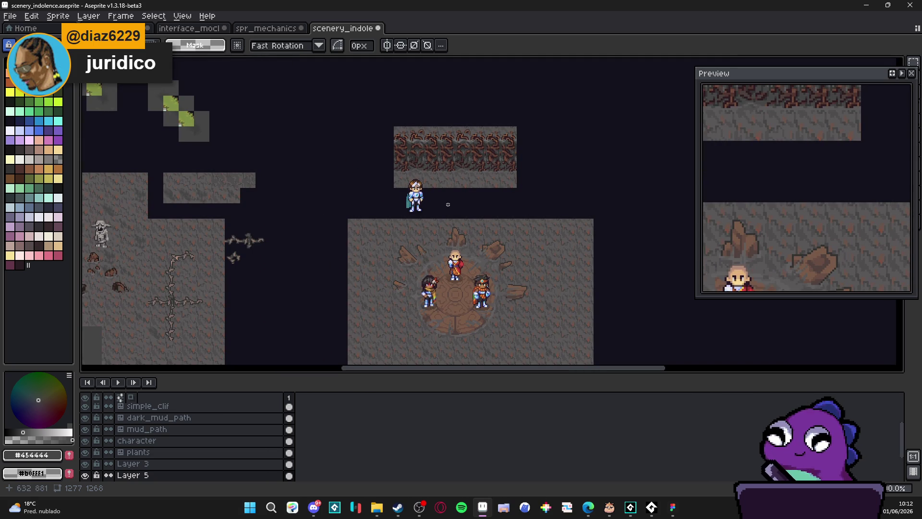
scroll(448, 204, down, 2)
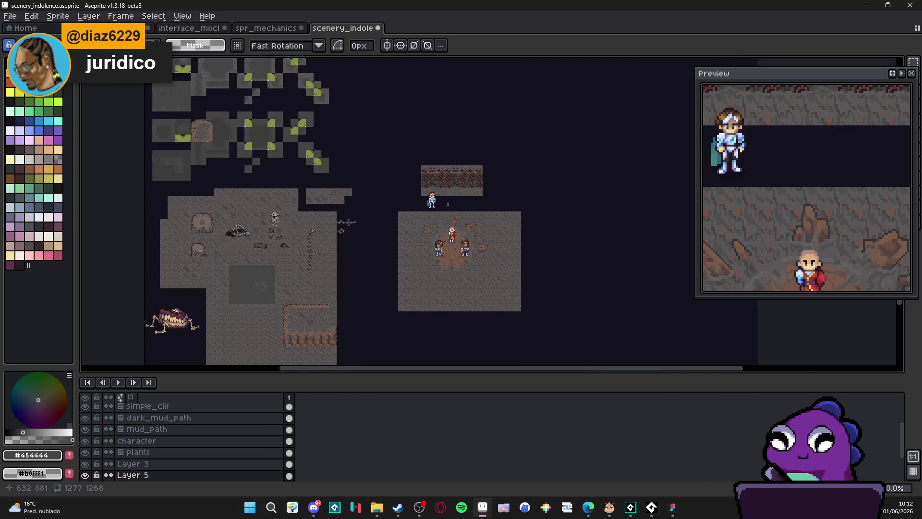
scroll(448, 204, up, 2)
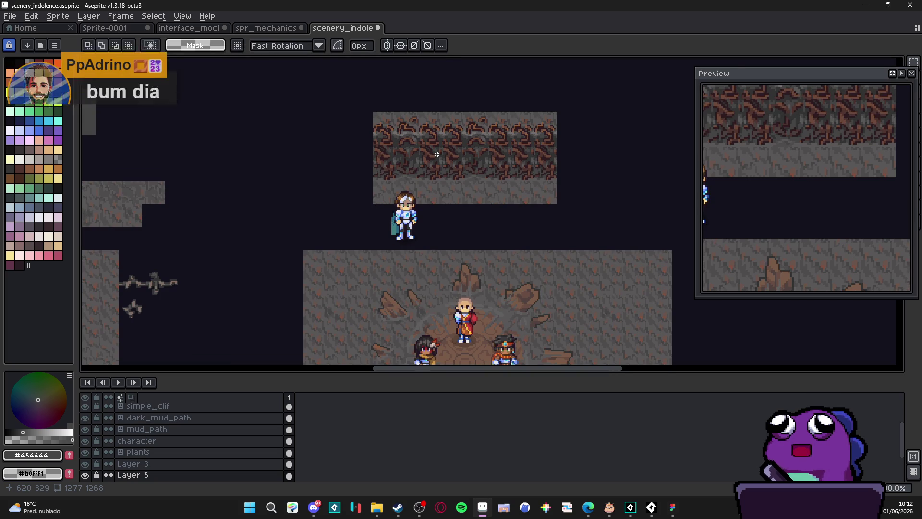
scroll(443, 147, up, 1)
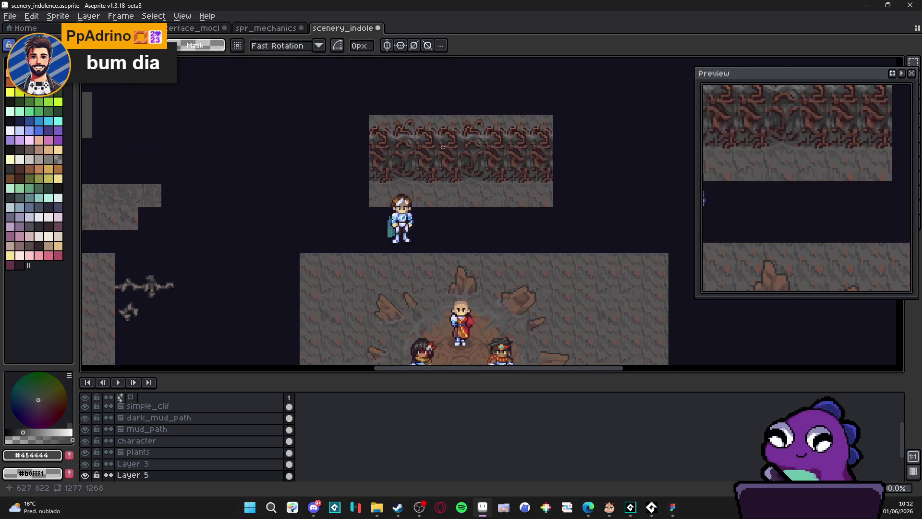
scroll(443, 147, up, 1)
scroll(456, 187, down, 1)
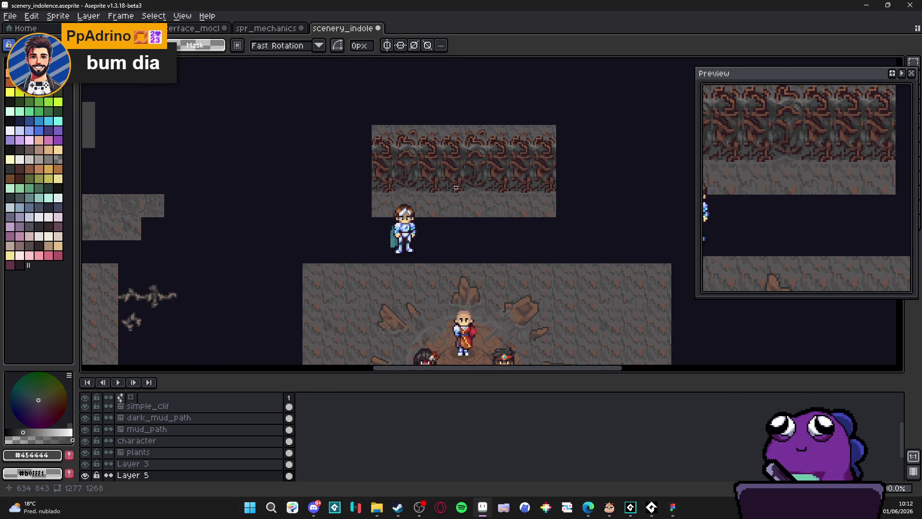
scroll(455, 187, down, 1)
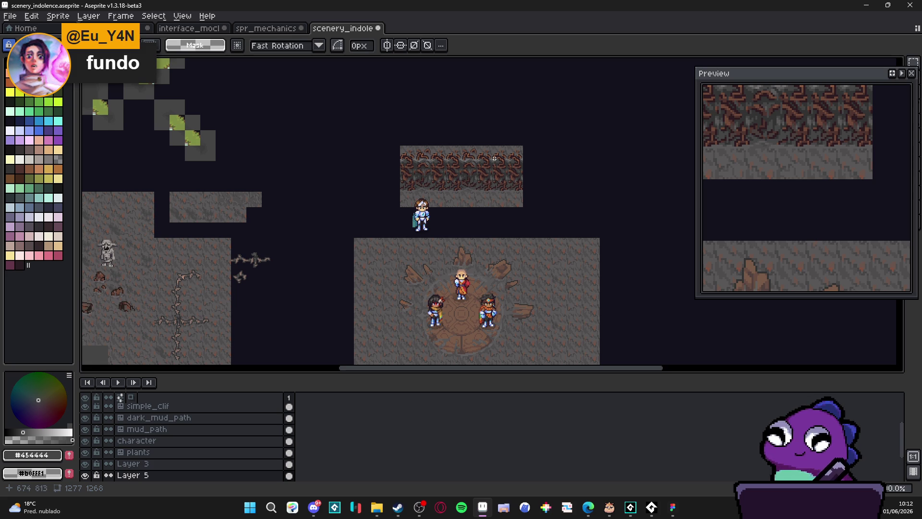
scroll(498, 158, up, 1)
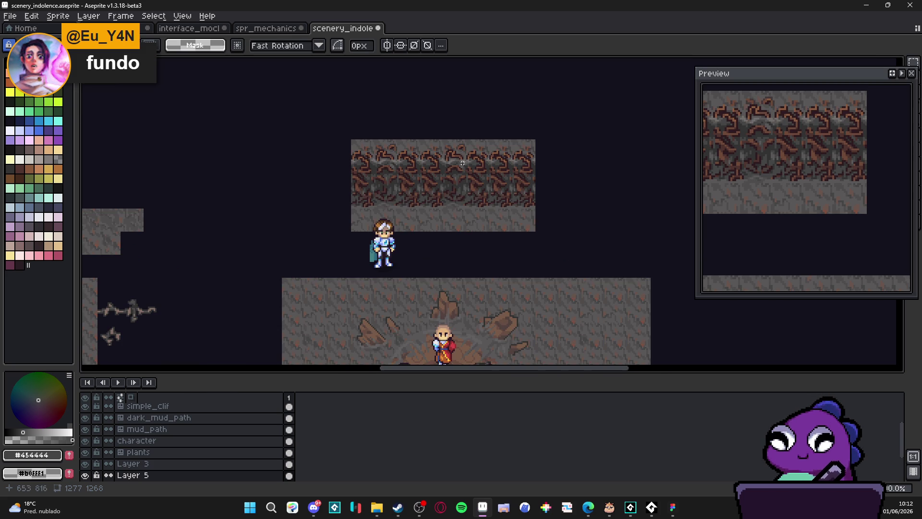
scroll(473, 168, down, 1)
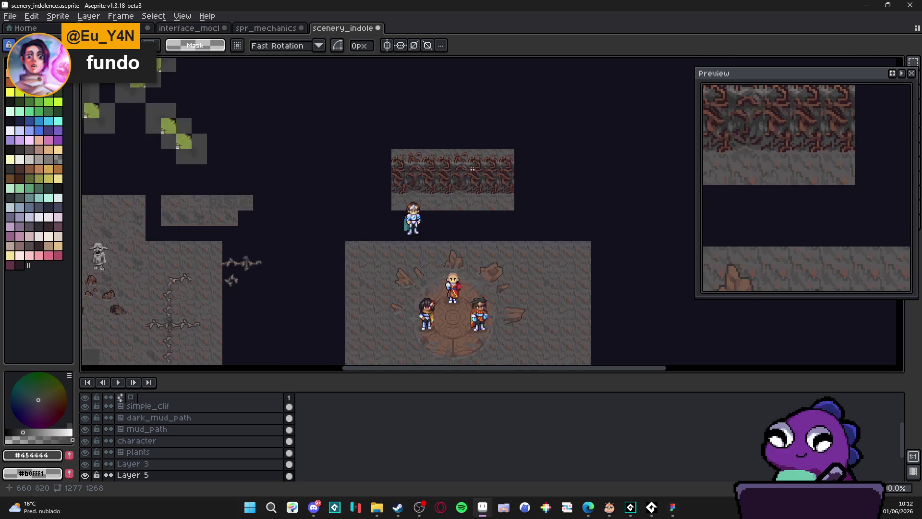
scroll(472, 169, down, 2)
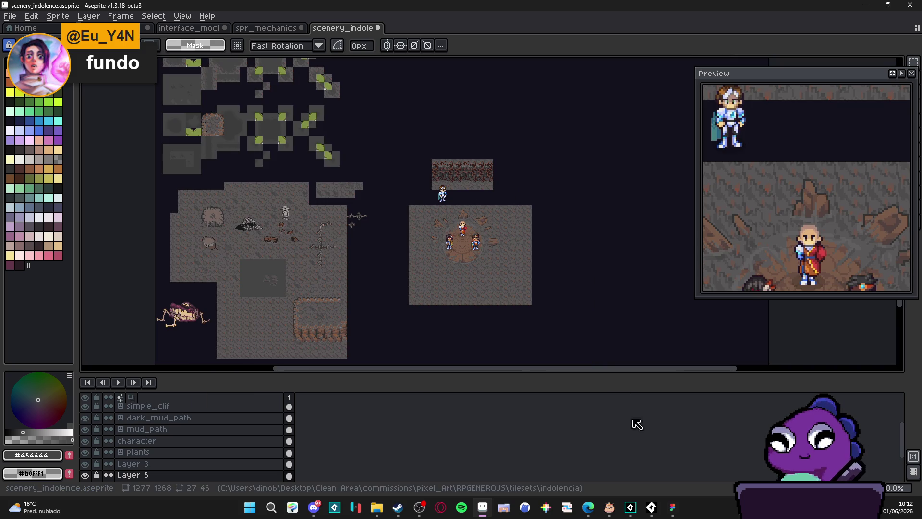
scroll(410, 160, up, 2)
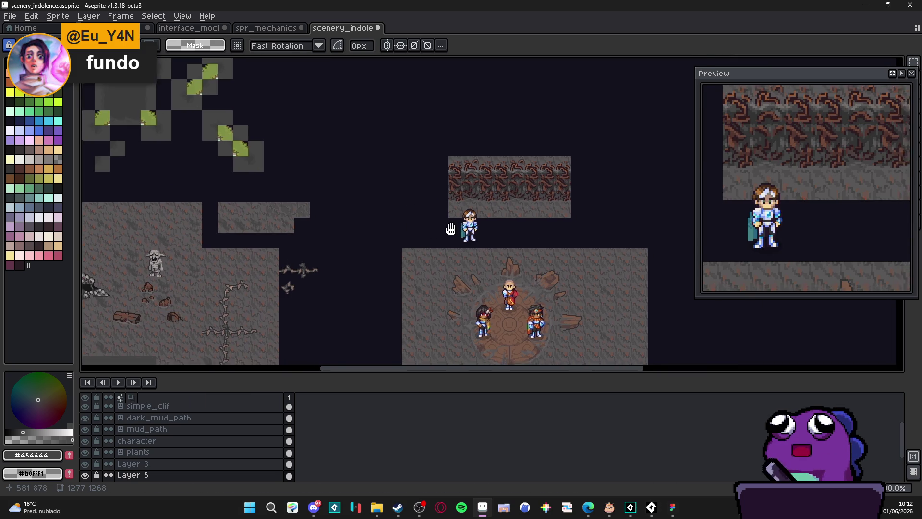
scroll(420, 216, down, 1)
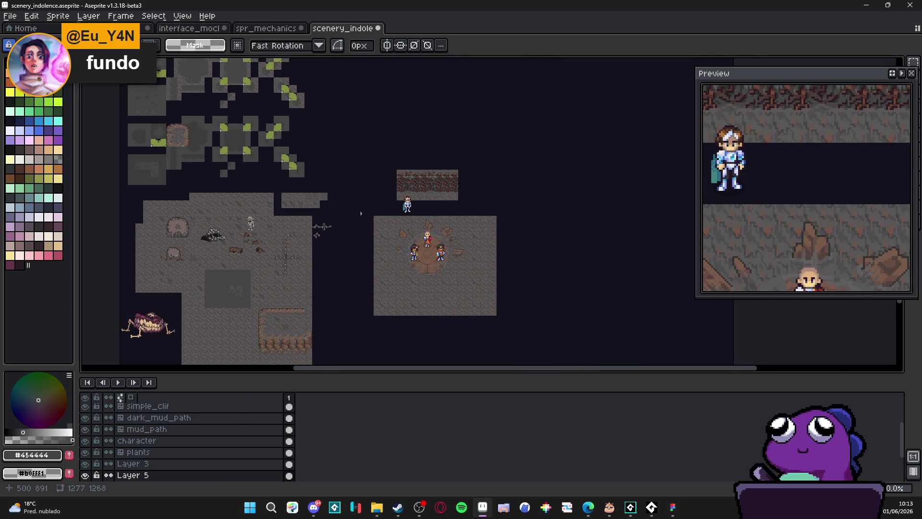
drag(392, 215, 455, 114)
scroll(452, 237, up, 2)
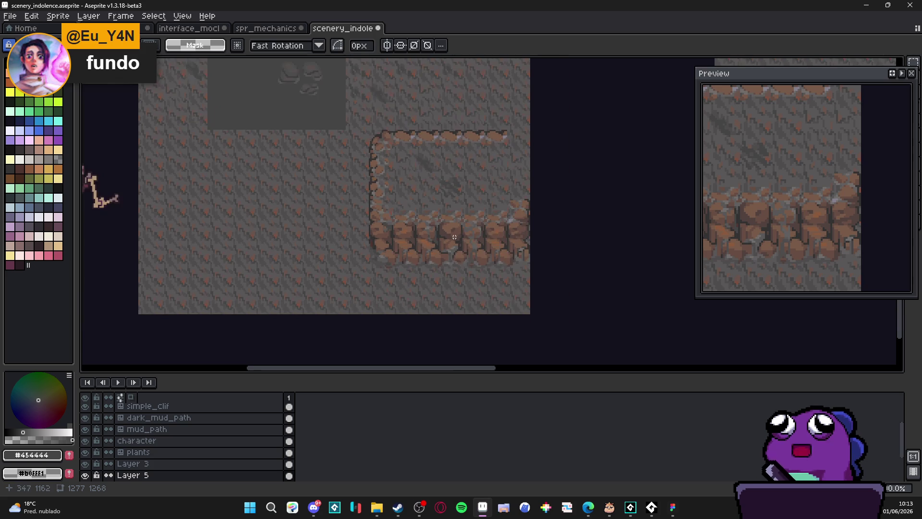
scroll(453, 236, down, 1)
scroll(384, 250, down, 1)
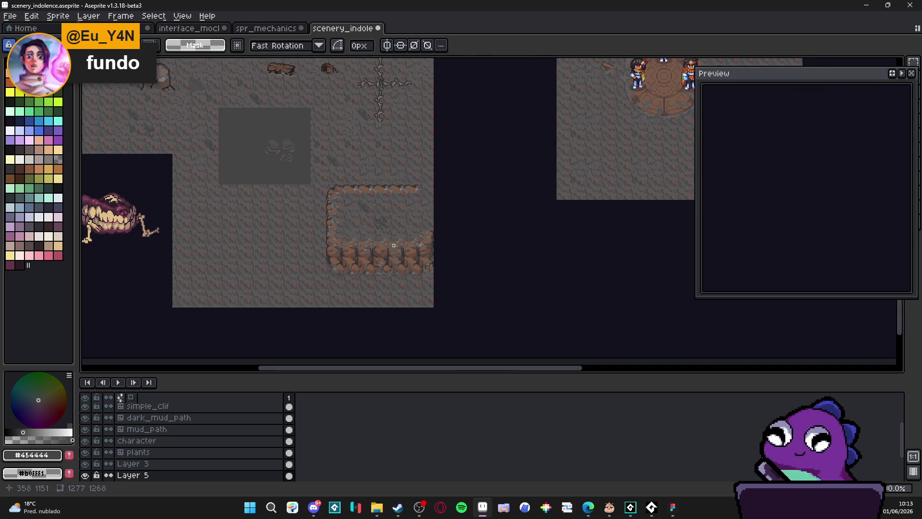
scroll(394, 245, down, 1)
scroll(354, 246, up, 2)
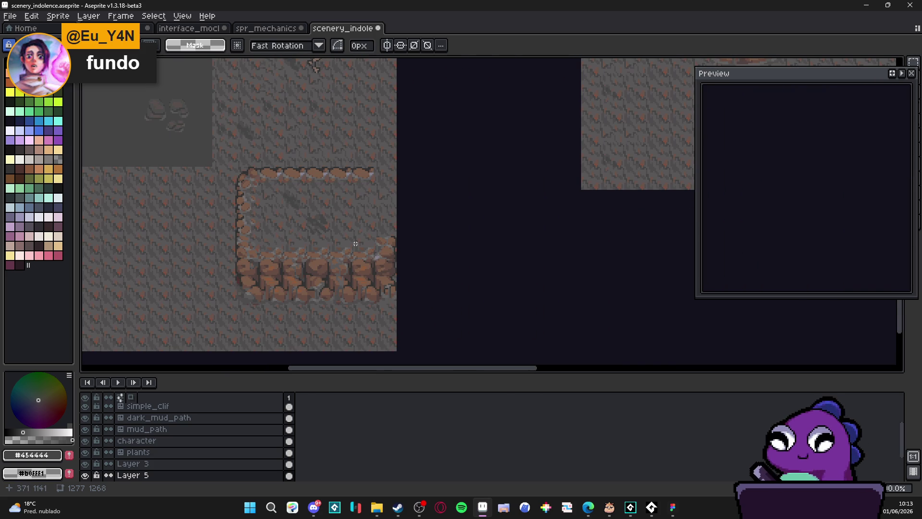
scroll(357, 253, down, 1)
scroll(353, 257, up, 2)
scroll(336, 268, down, 2)
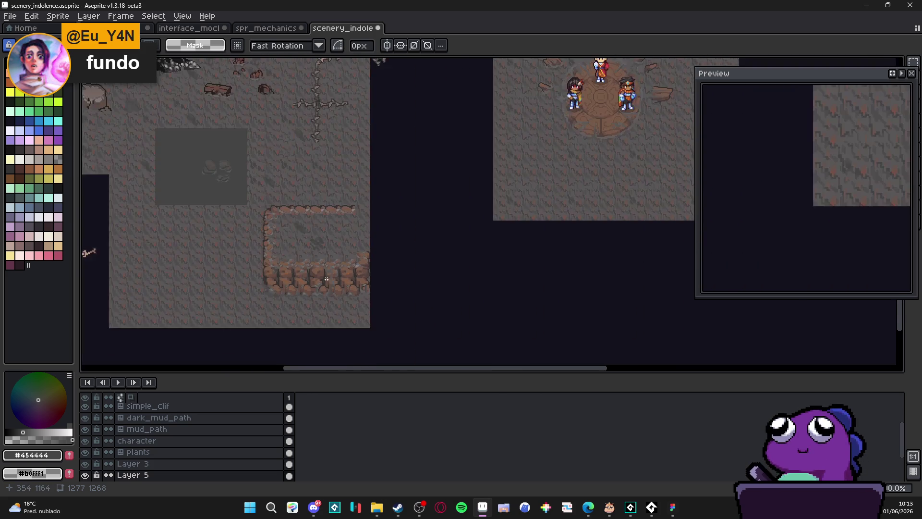
scroll(324, 279, down, 1)
scroll(322, 278, up, 1)
scroll(303, 271, up, 1)
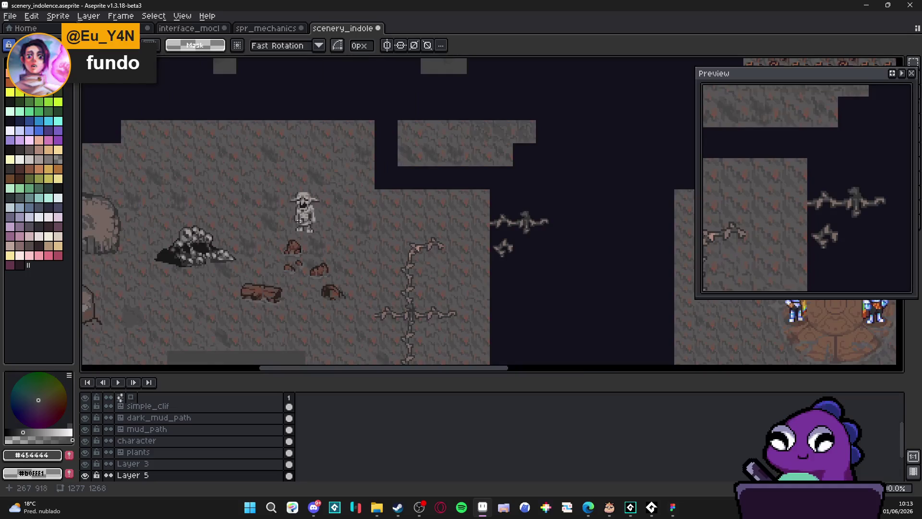
scroll(282, 266, up, 1)
scroll(279, 272, up, 1)
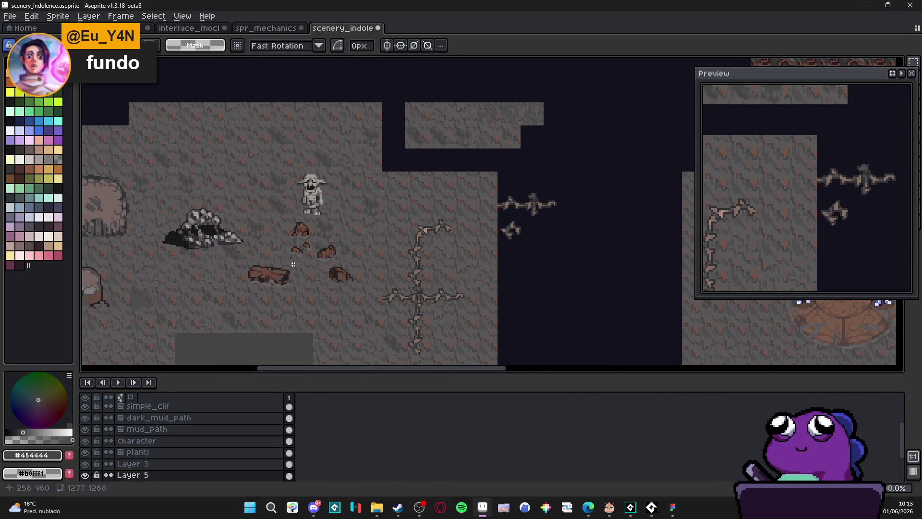
scroll(353, 272, down, 2)
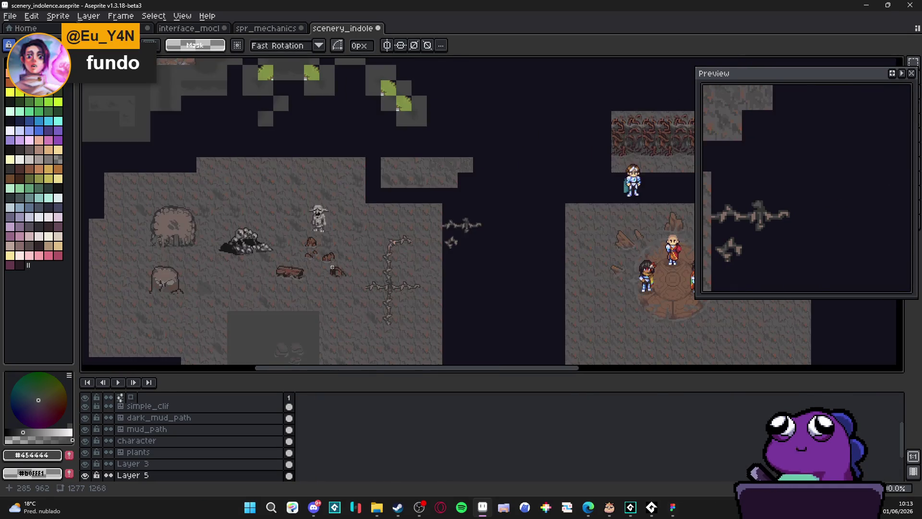
scroll(341, 260, down, 2)
scroll(241, 126, down, 1)
scroll(240, 125, up, 3)
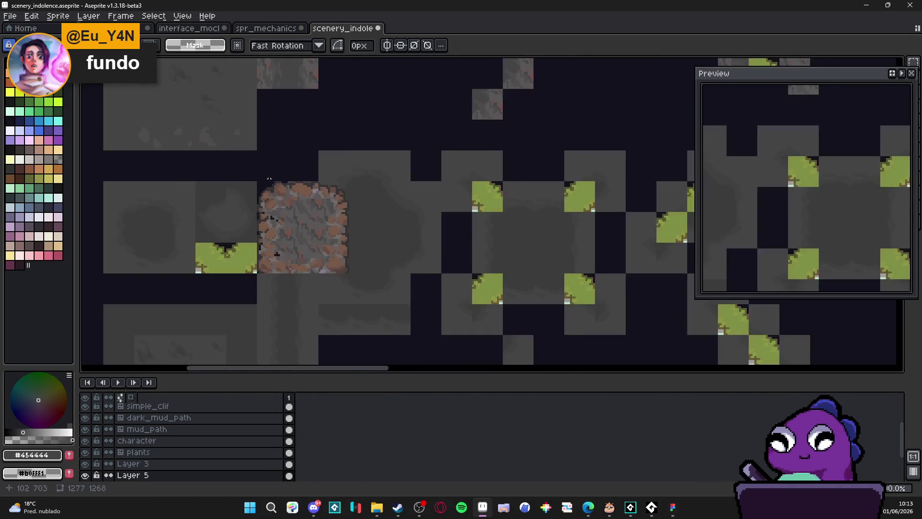
scroll(240, 125, down, 2)
scroll(231, 206, down, 1)
scroll(294, 288, up, 2)
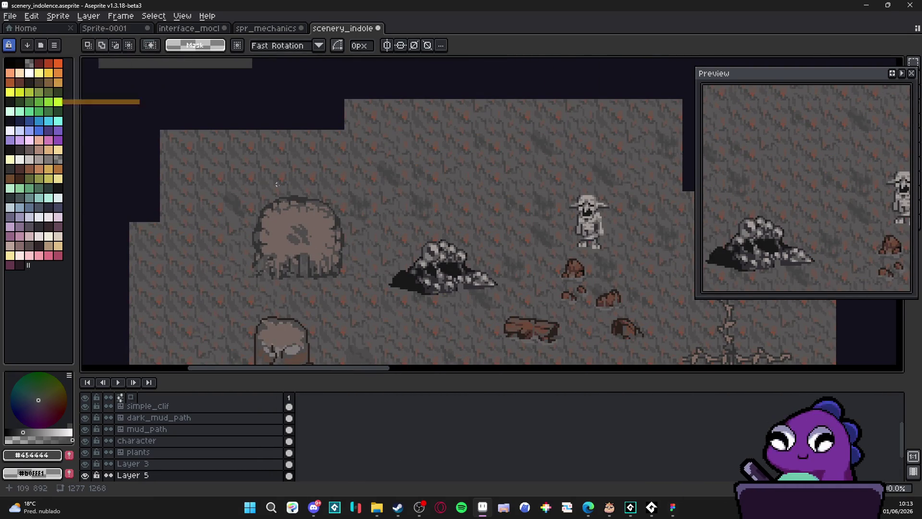
scroll(293, 288, down, 2)
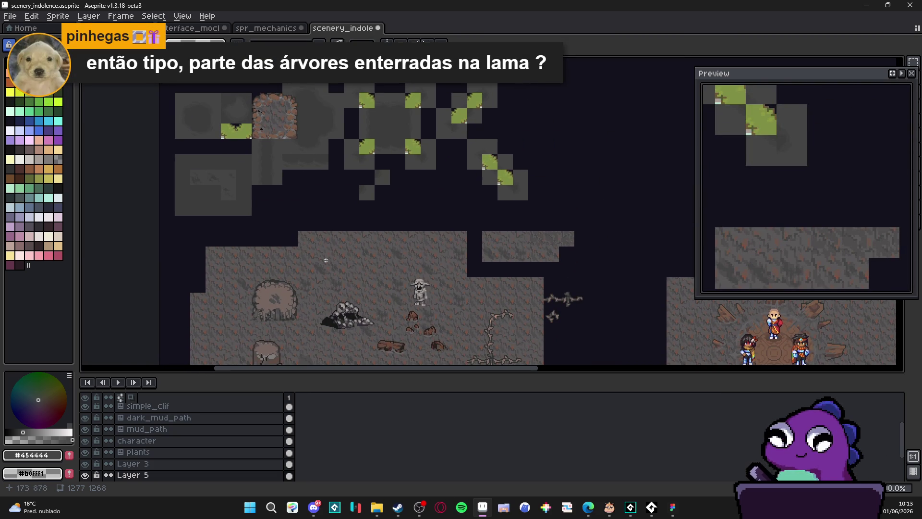
scroll(326, 260, down, 2)
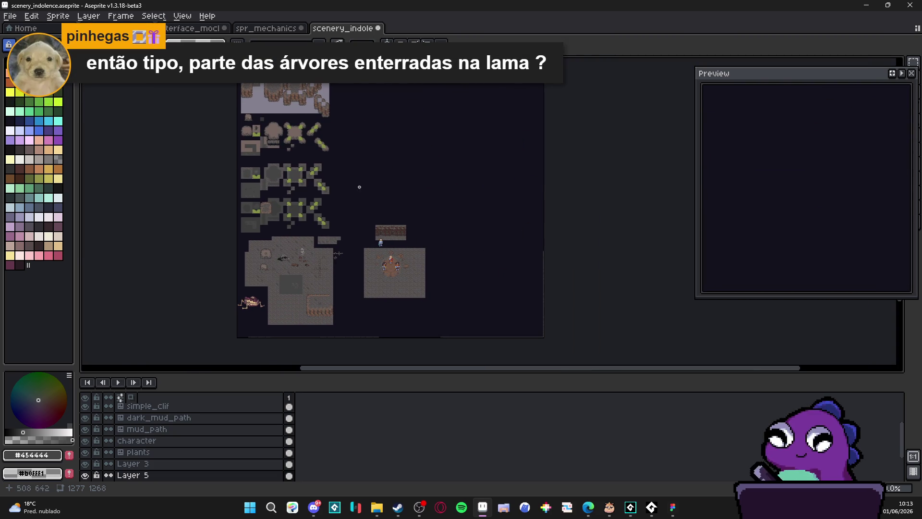
scroll(417, 272, up, 3)
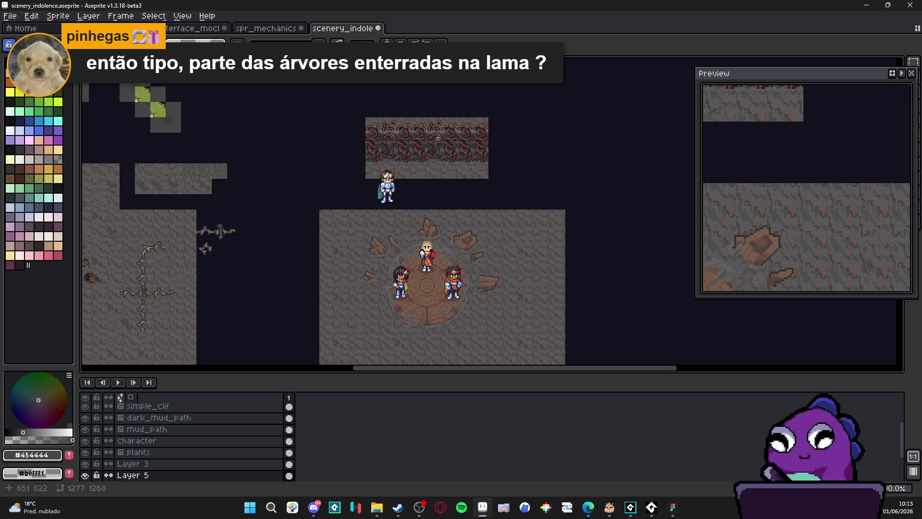
scroll(481, 147, up, 2)
scroll(448, 191, up, 1)
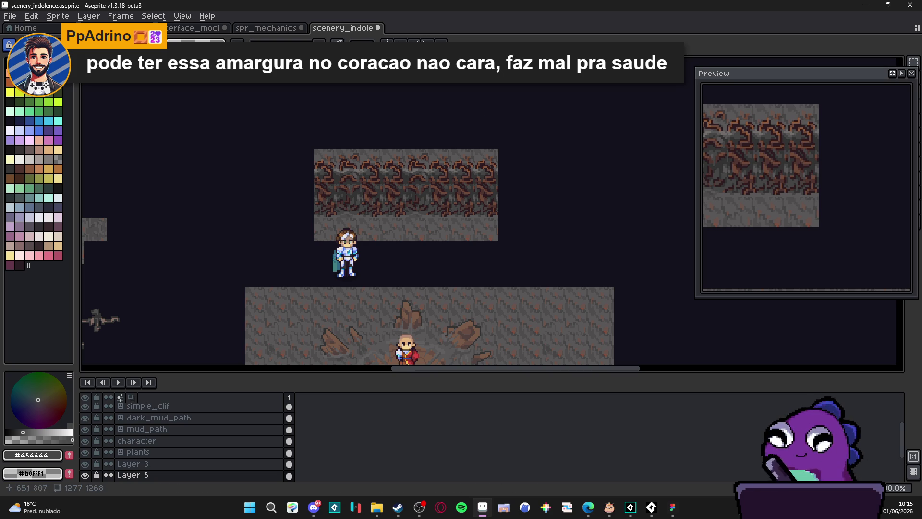
- Select the simple_clif tile layer and recentre the view on the cliff strip and characters
scroll(405, 193, up, 4)
ctrl+click(406, 193)
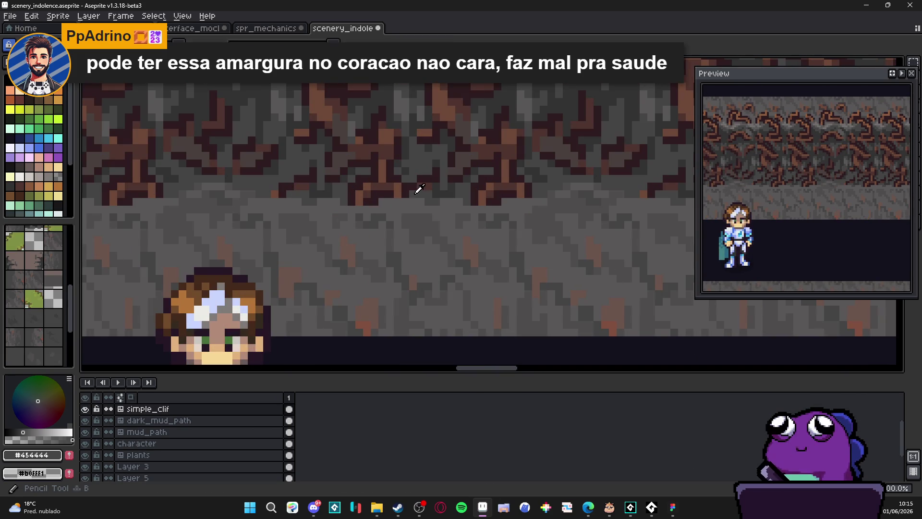
scroll(388, 202, down, 3)
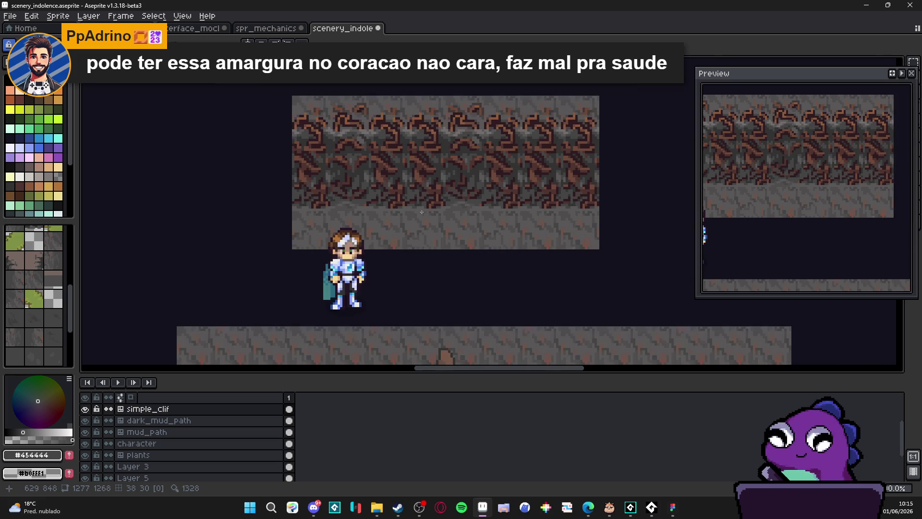
scroll(433, 210, down, 1)
scroll(433, 206, down, 2)
drag(432, 205, 421, 172)
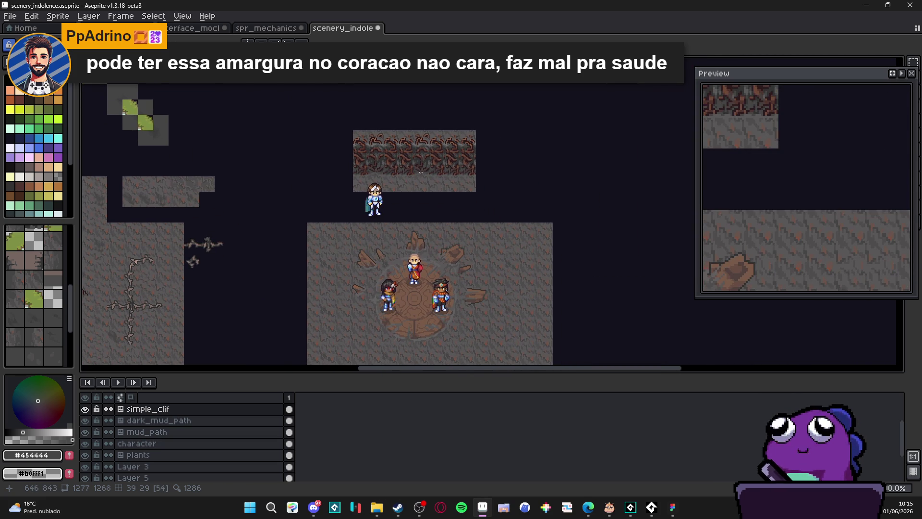
scroll(421, 171, up, 2)
- Save the scenery_indolence file
key(ctrl+s)
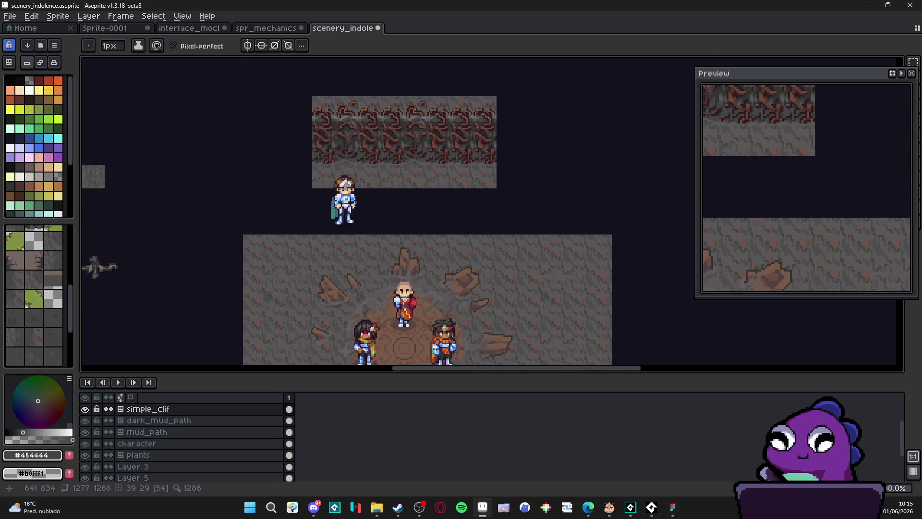
drag(429, 205, 422, 198)
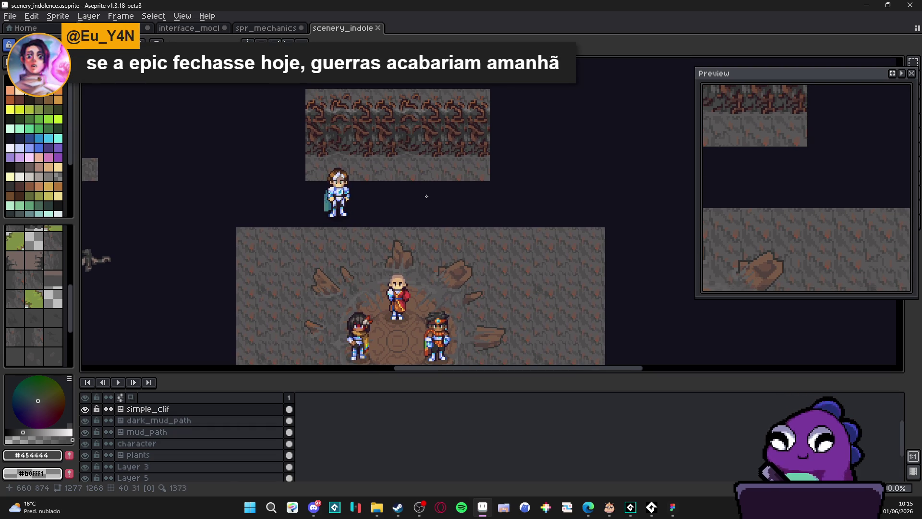
scroll(416, 194, up, 3)
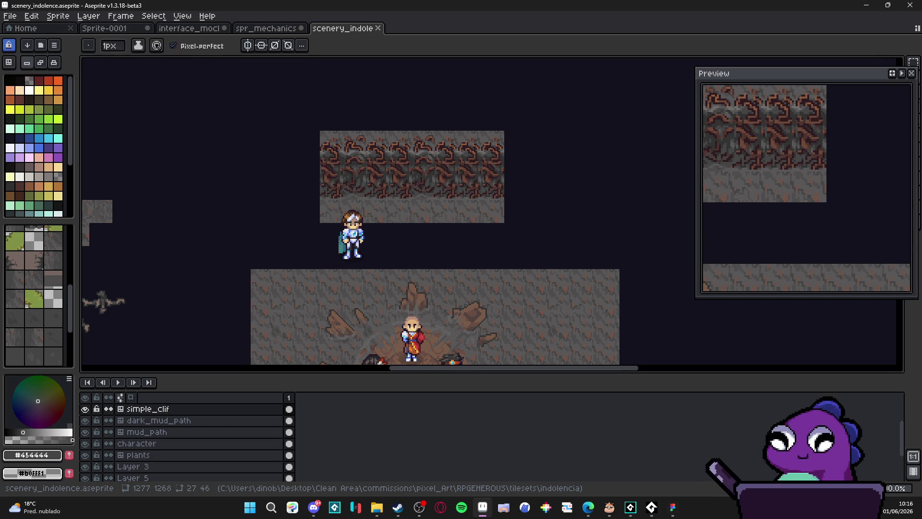
click(271, 507)
text(gd)
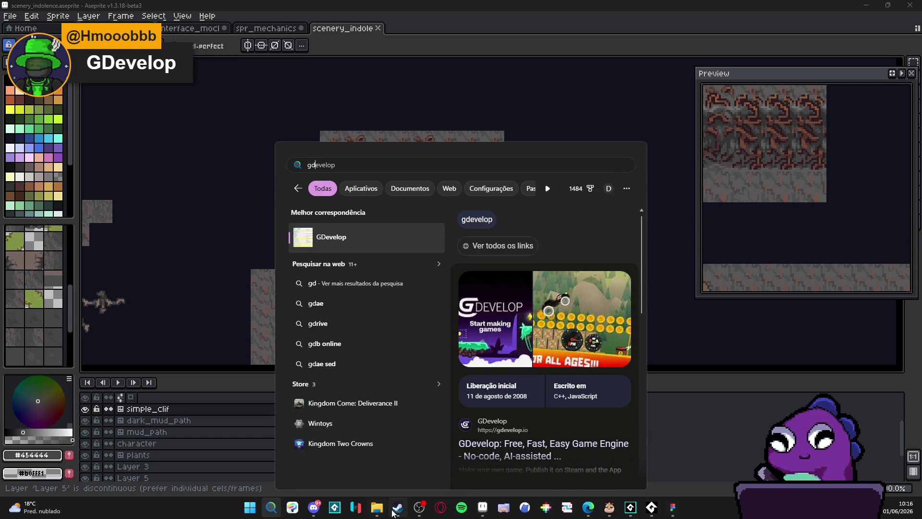
mouse_move(393, 510)
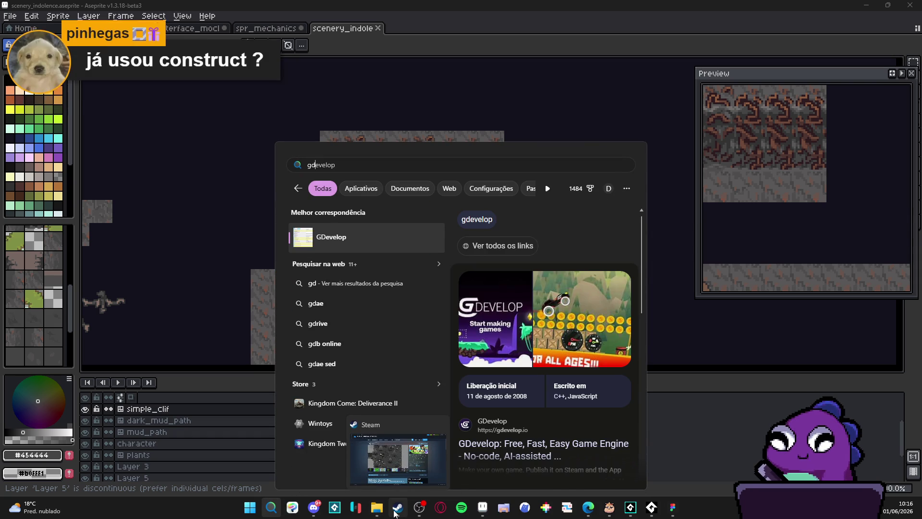
click(482, 507)
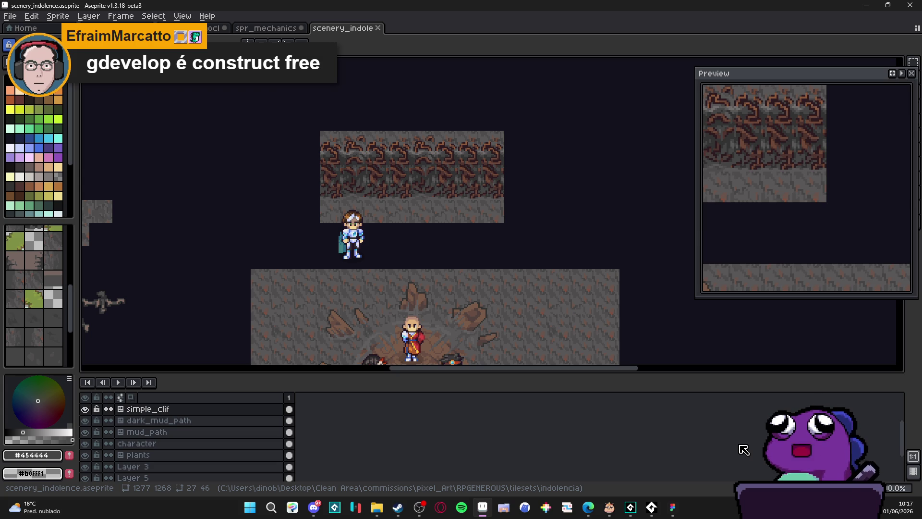
click(396, 509)
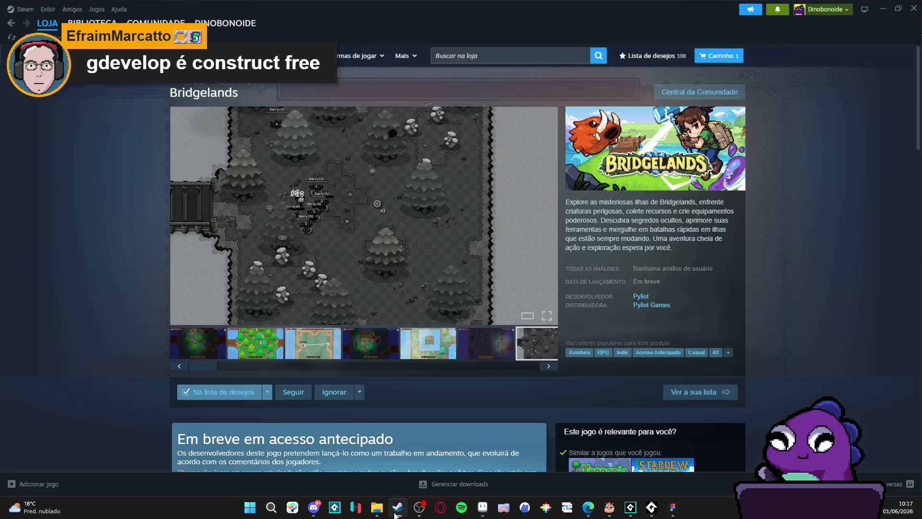
click(395, 512)
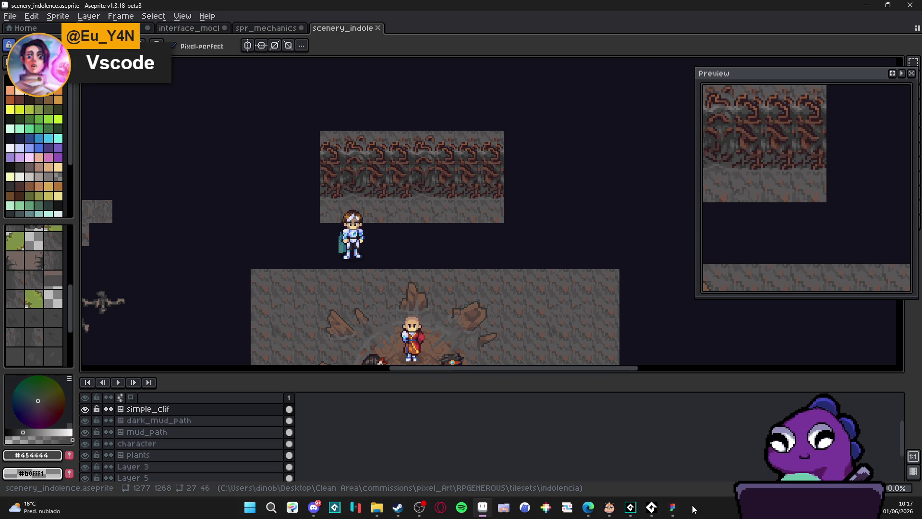
mouse_move(677, 509)
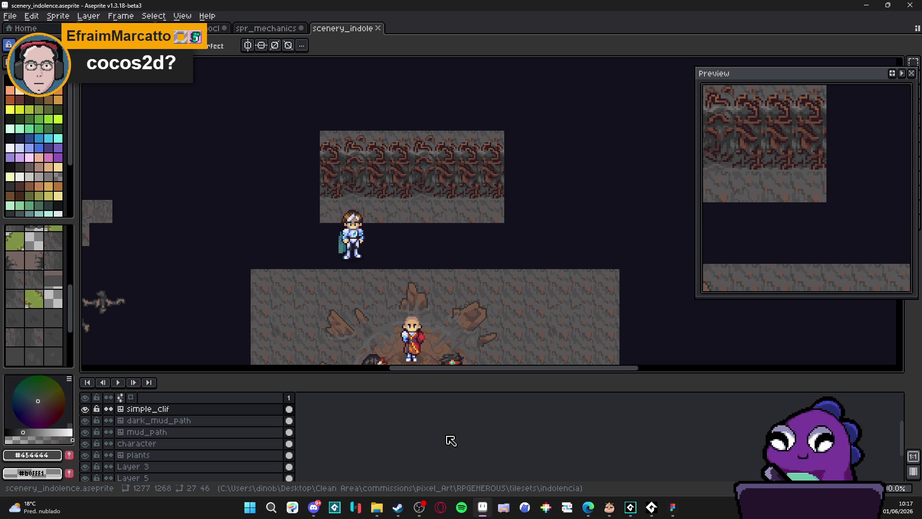
click(271, 507)
text(c)
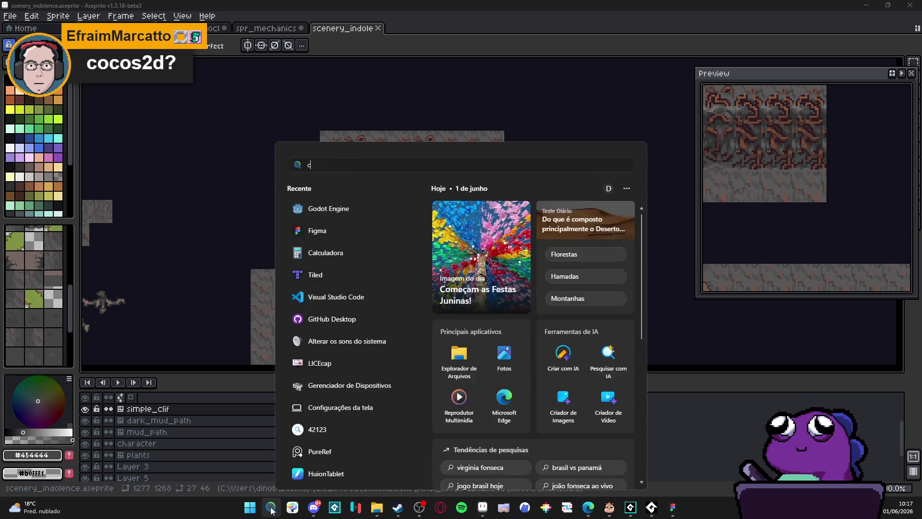
text(ocos)
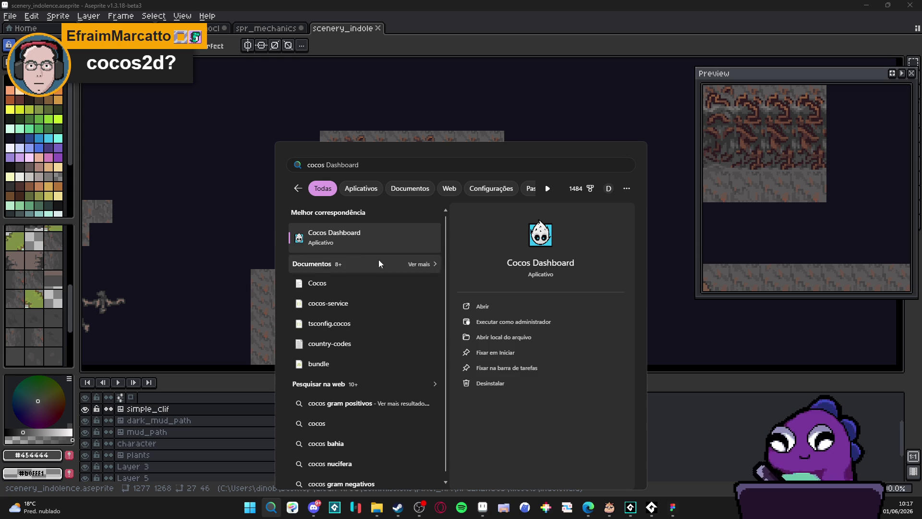
click(614, 360)
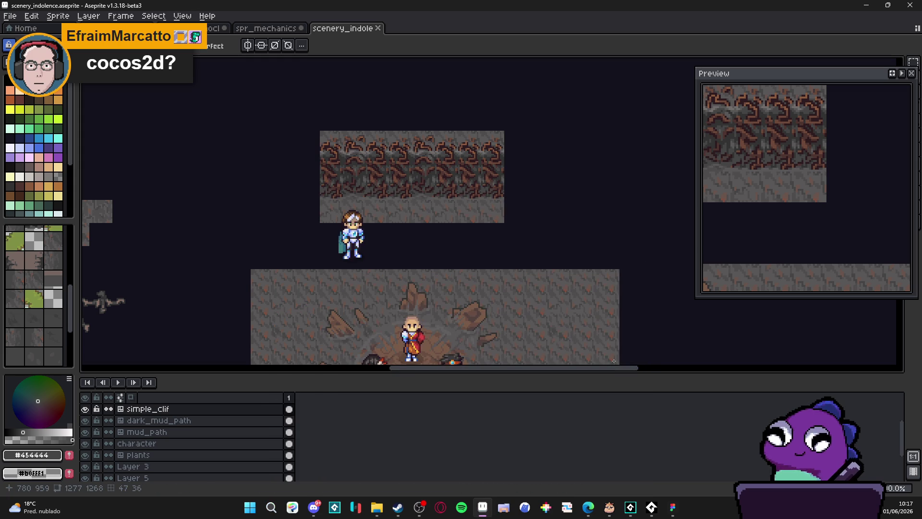
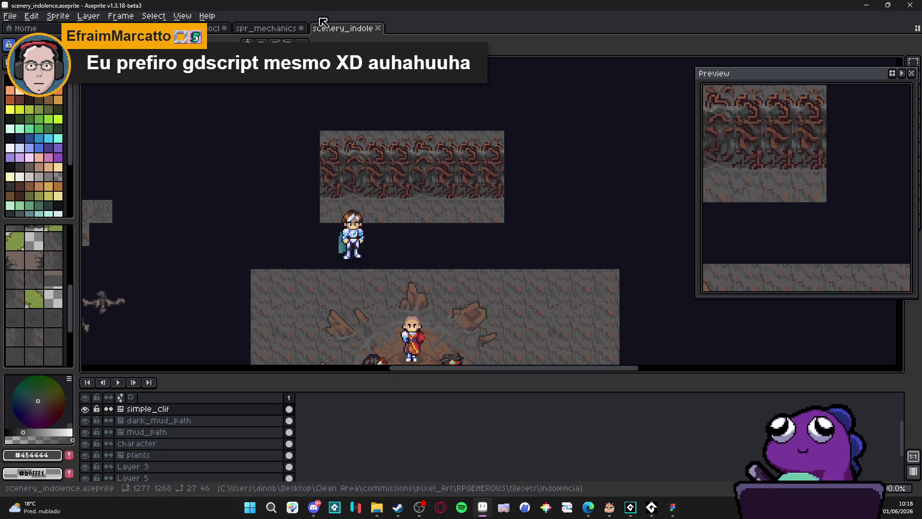
- Save the cave scene file
scroll(398, 269, down, 2)
scroll(391, 307, up, 2)
click(315, 513)
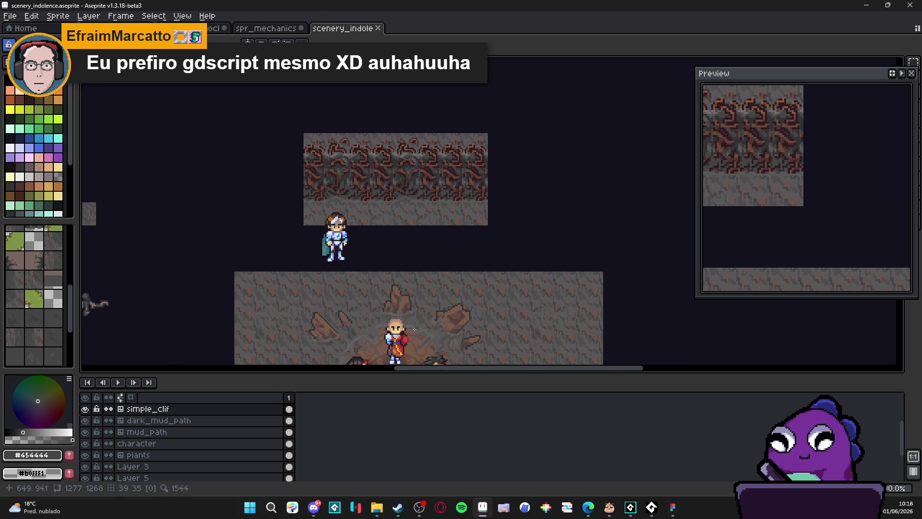
scroll(408, 252, down, 2)
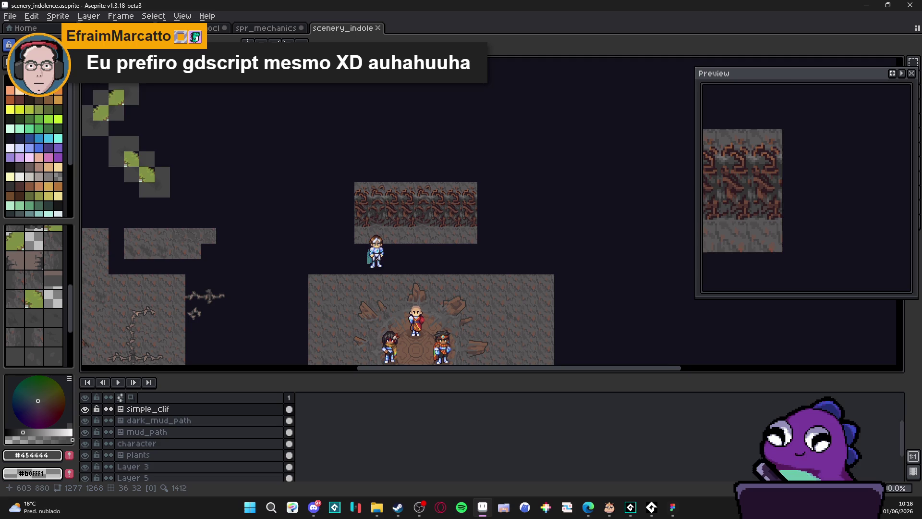
scroll(406, 240, up, 2)
scroll(394, 218, down, 2)
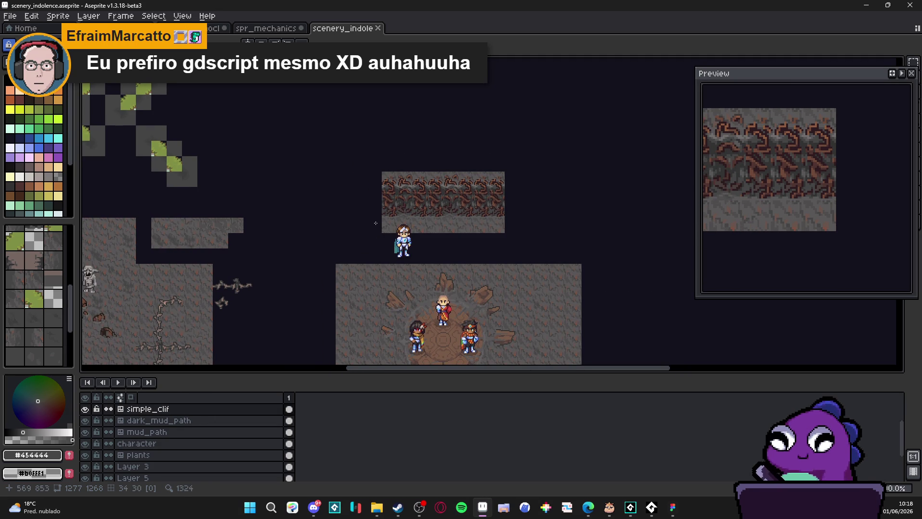
scroll(393, 217, up, 2)
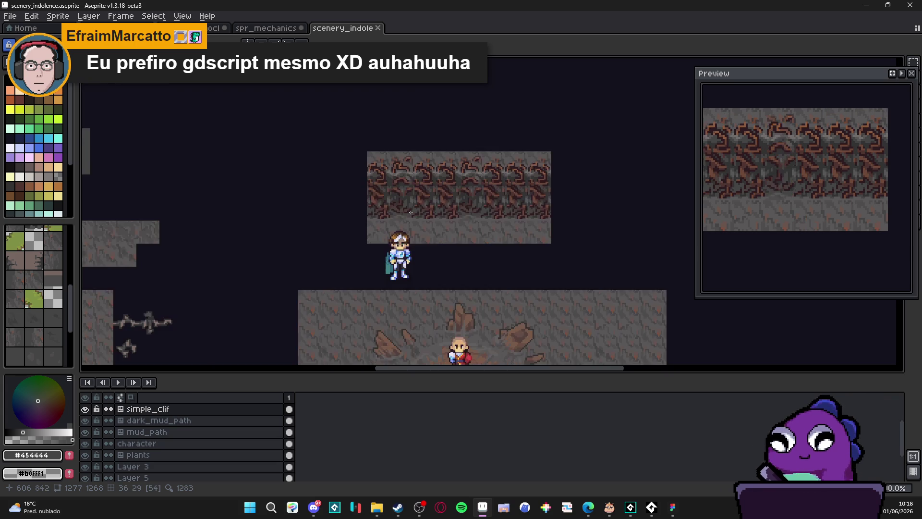
scroll(417, 202, down, 1)
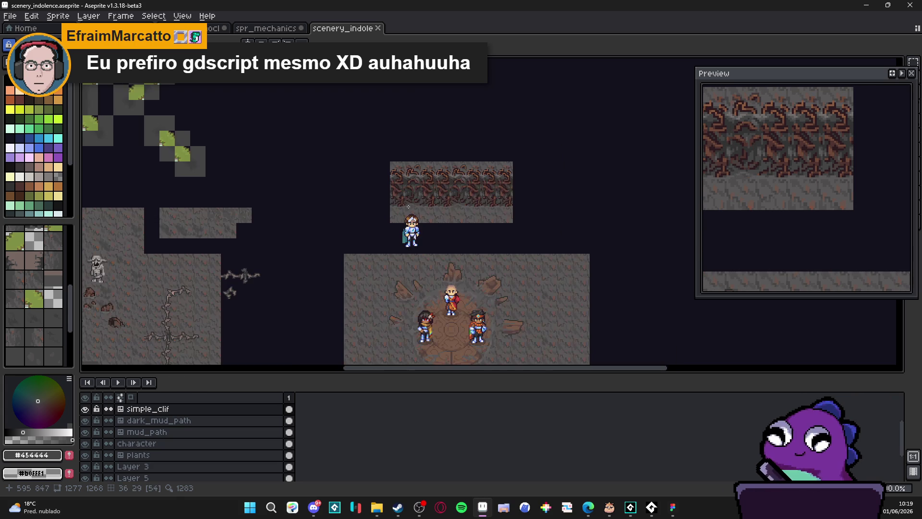
key(ctrl+s)
scroll(426, 230, down, 1)
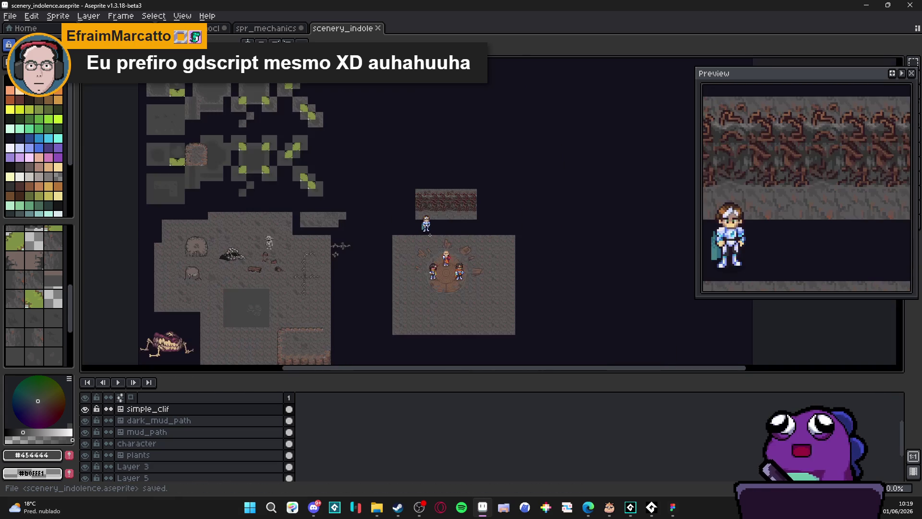
scroll(427, 227, up, 1)
- Sample the left tree stump's grey-brown #756661 as the foreground colour
drag(454, 219, 383, 228)
scroll(384, 229, down, 1)
scroll(383, 229, up, 1)
scroll(377, 224, down, 1)
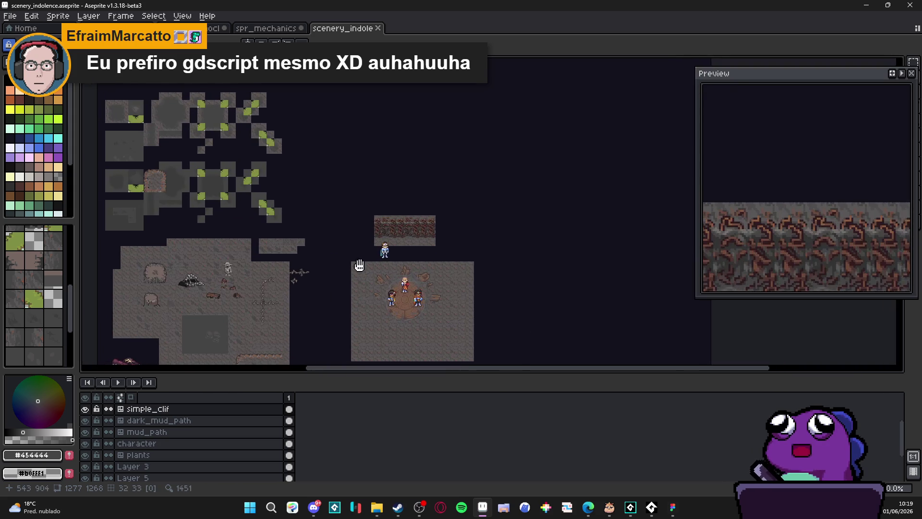
scroll(373, 220, up, 2)
scroll(372, 220, down, 2)
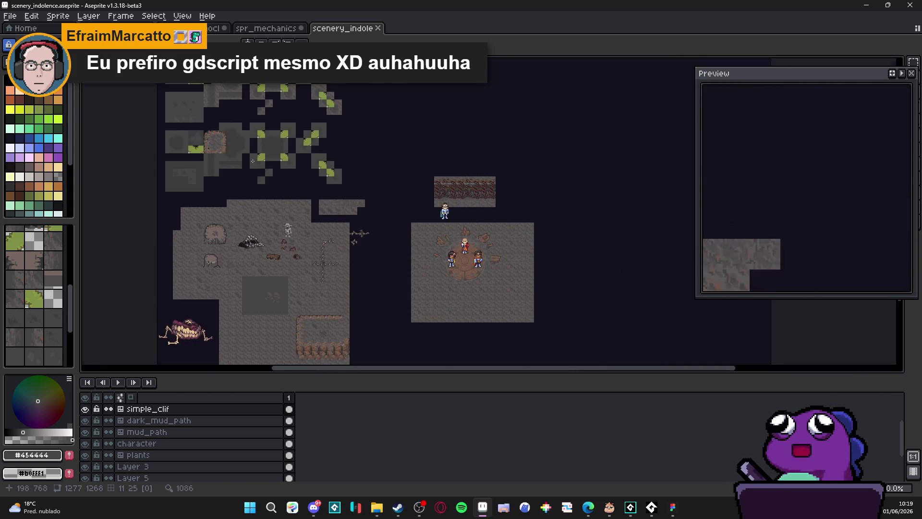
scroll(355, 233, down, 1)
scroll(351, 236, up, 1)
scroll(351, 237, up, 2)
scroll(351, 236, down, 2)
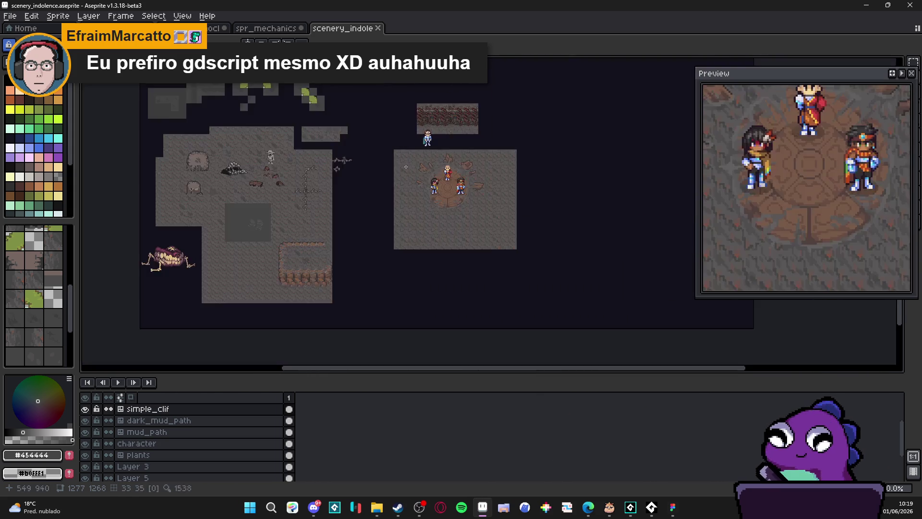
scroll(423, 206, up, 2)
scroll(422, 206, down, 1)
mouse_move(422, 205)
mouse_down()
mouse_move(419, 71)
mouse_move(418, 129)
mouse_up()
scroll(417, 128, up, 1)
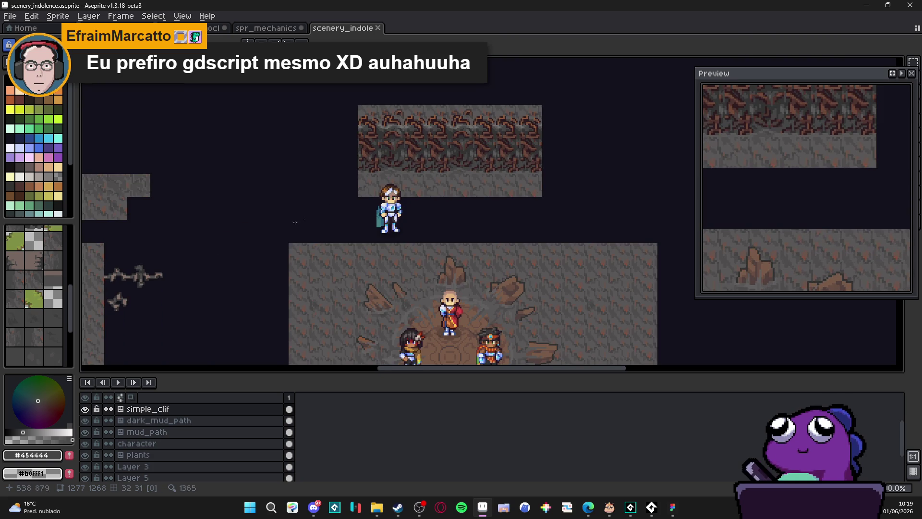
scroll(344, 208, down, 1)
scroll(384, 187, up, 1)
drag(384, 187, 411, 204)
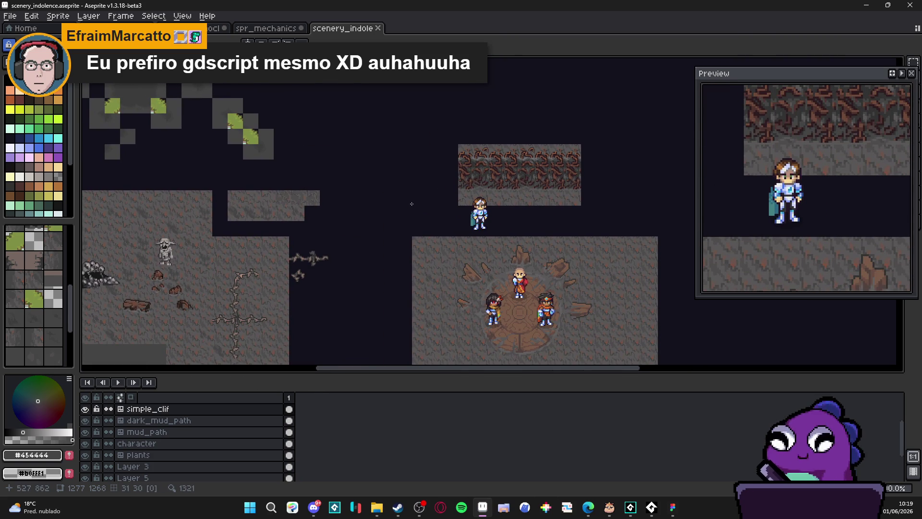
scroll(411, 204, down, 1)
scroll(414, 194, up, 1)
scroll(415, 188, down, 1)
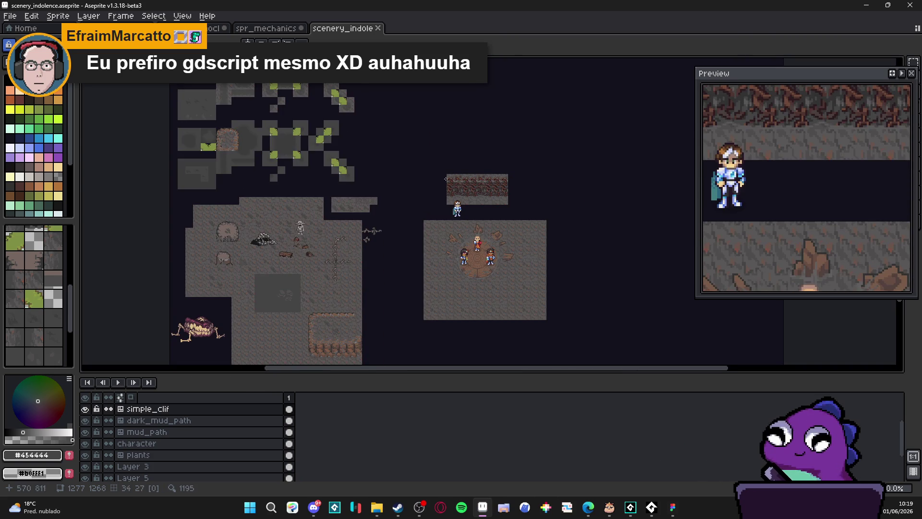
scroll(446, 181, up, 1)
scroll(447, 181, down, 1)
scroll(443, 180, up, 1)
drag(468, 301, 397, 188)
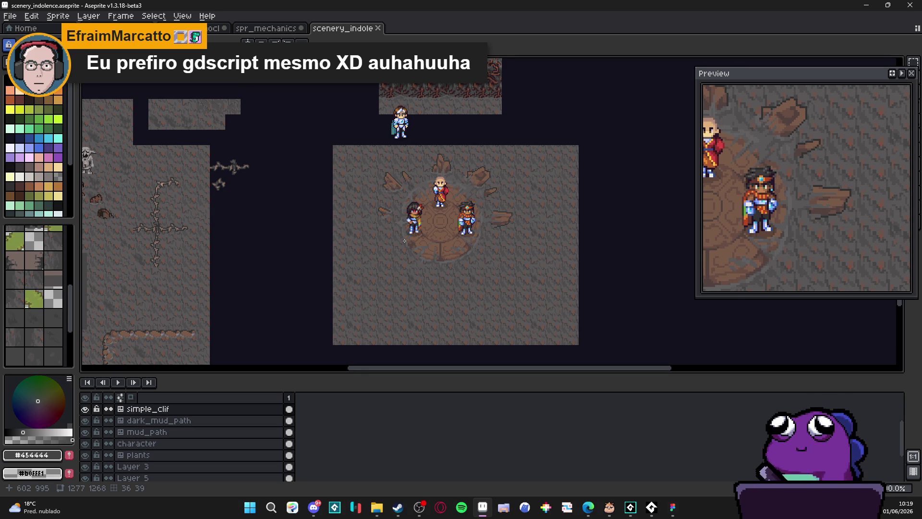
scroll(418, 239, down, 2)
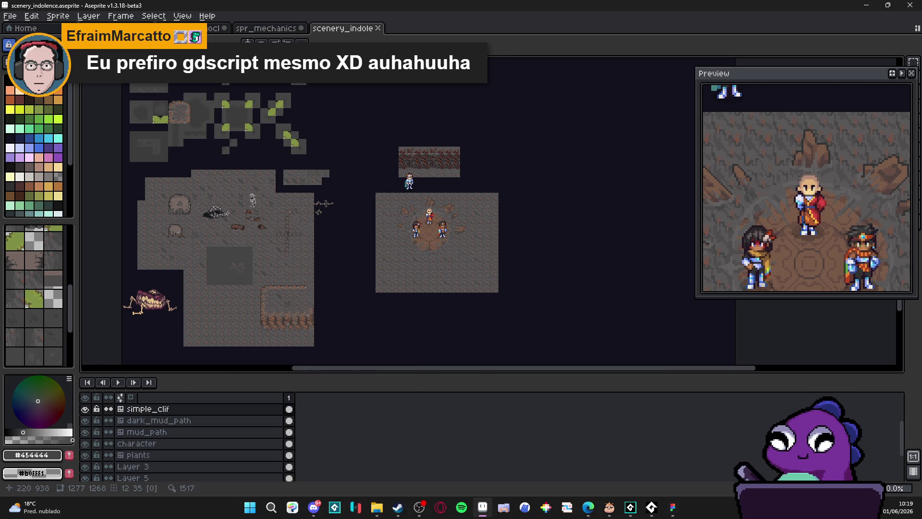
scroll(359, 192, up, 1)
scroll(155, 188, up, 3)
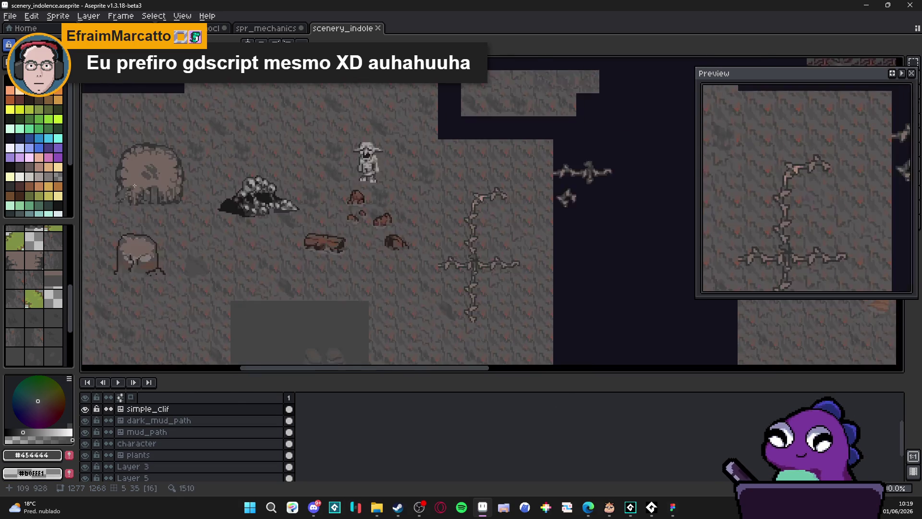
alt+click(180, 163)
scroll(180, 162, down, 3)
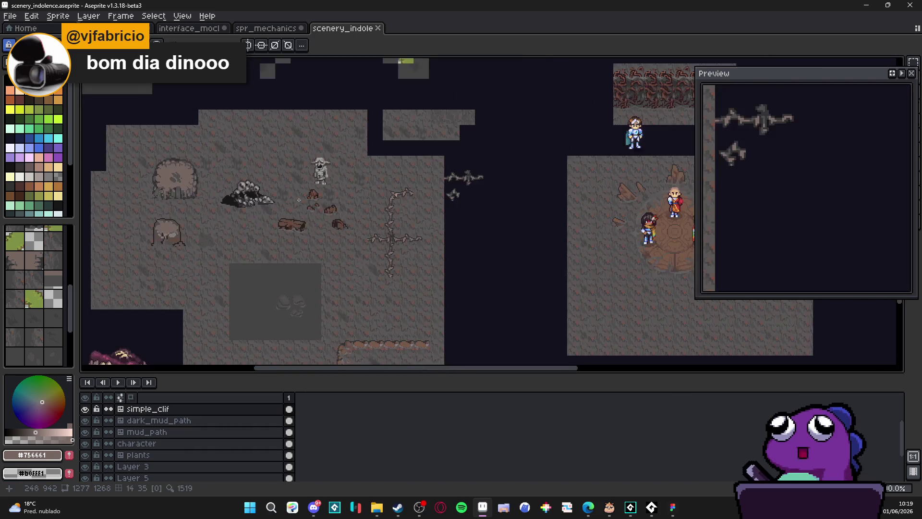
drag(180, 162, 383, 230)
scroll(382, 230, up, 2)
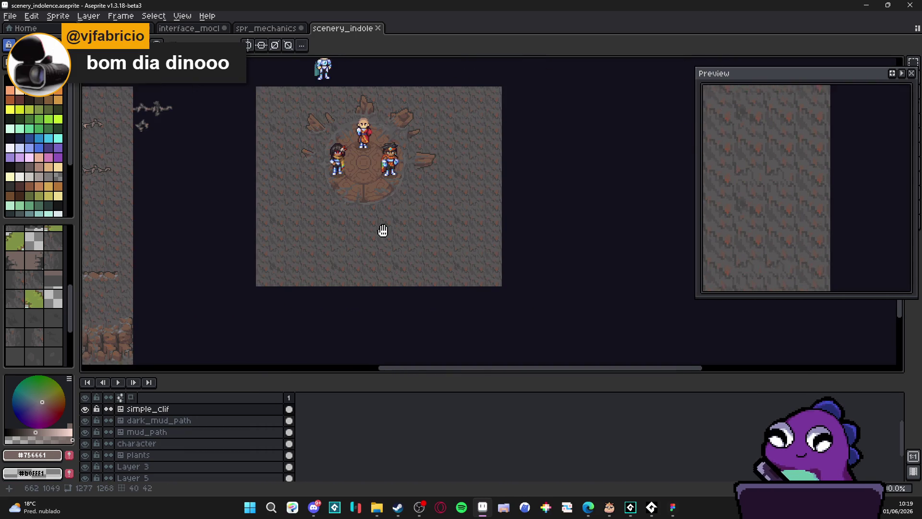
- Make the Layer 2 tilemap the active layer
ctrl+click(385, 269)
drag(384, 269, 352, 255)
scroll(352, 255, down, 3)
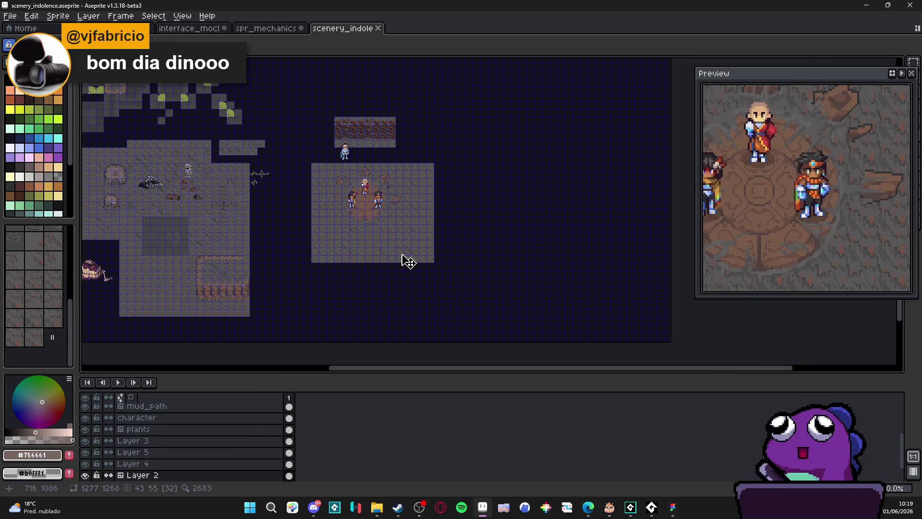
scroll(405, 259, left, 3)
scroll(257, 274, up, 2)
scroll(306, 267, up, 1)
scroll(307, 267, down, 3)
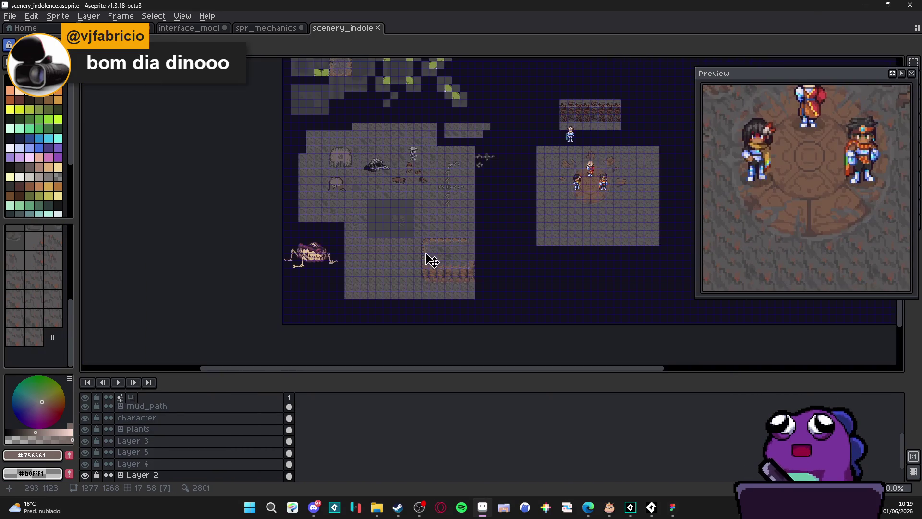
drag(623, 158, 412, 216)
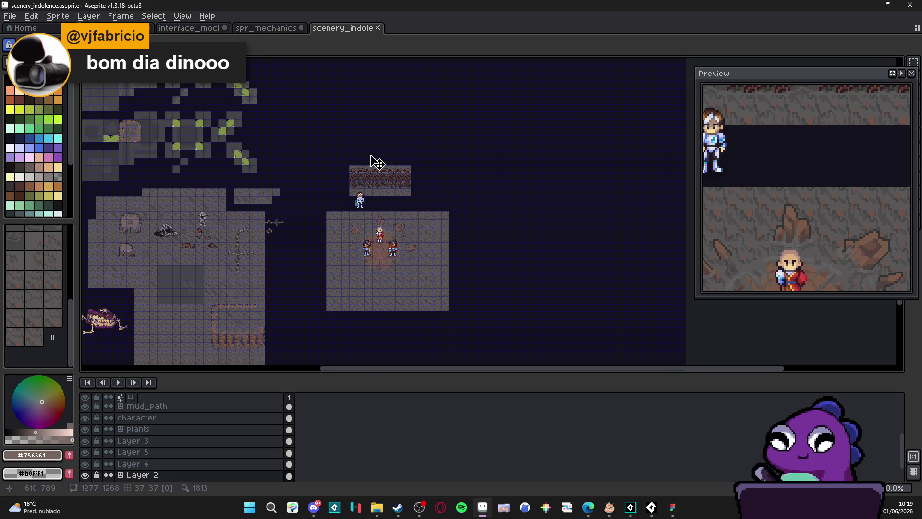
scroll(396, 261, right, 2)
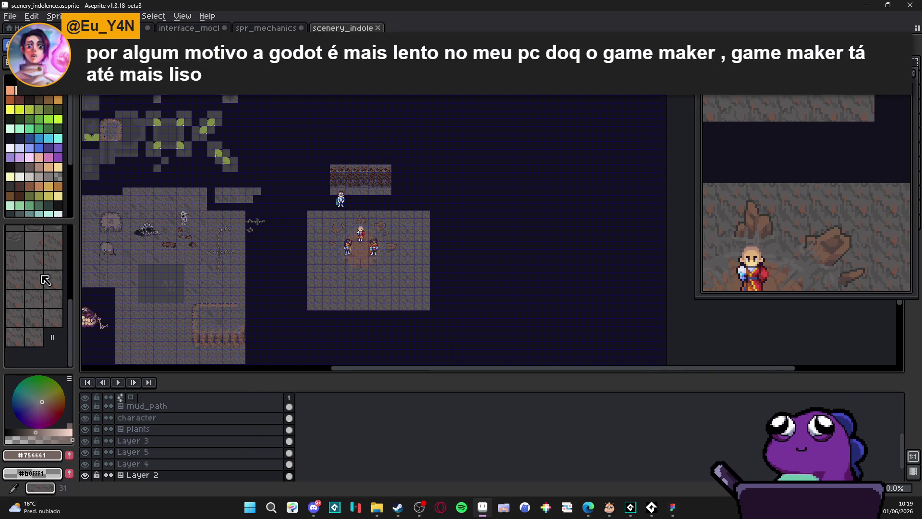
- Fill a large rectangle above the red rock wall with tile 31
click(34, 279)
scroll(331, 144, up, 1)
scroll(330, 161, down, 1)
scroll(331, 161, up, 2)
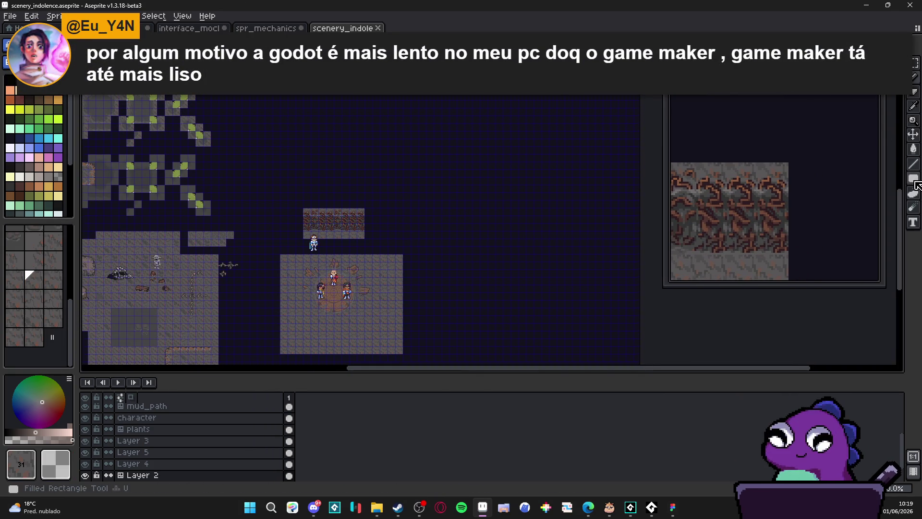
drag(301, 99, 464, 193)
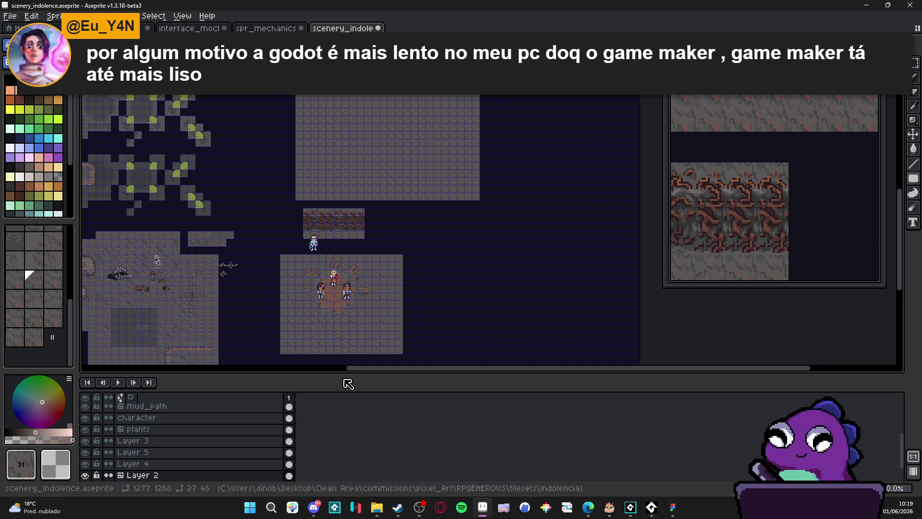
scroll(346, 234, up, 2)
ctrl+click(346, 233)
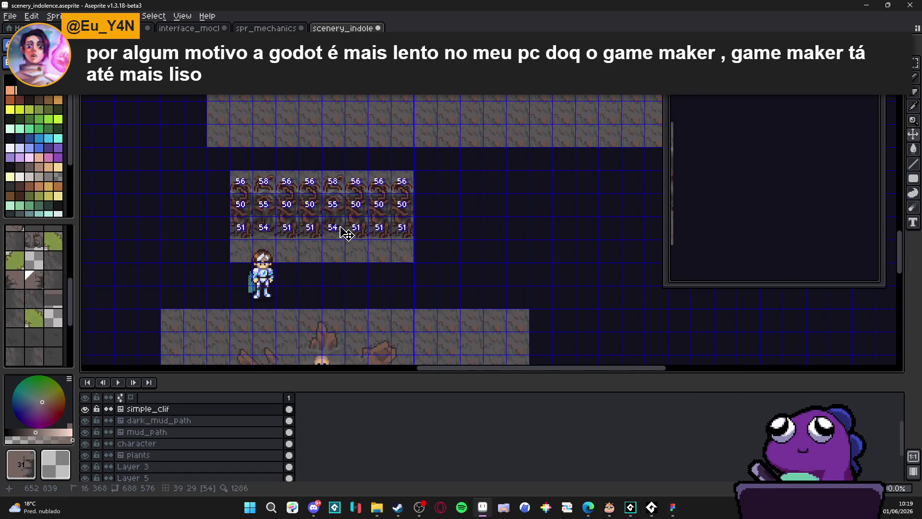
- Add a layer above simple_cliff_decoration with Shift+N and rename it 'strcutures'
scroll(346, 234, down, 1)
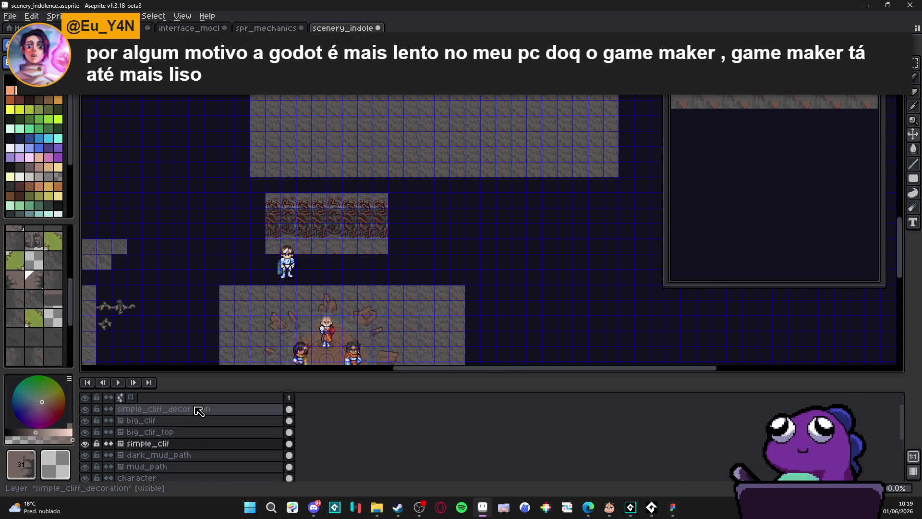
click(196, 409)
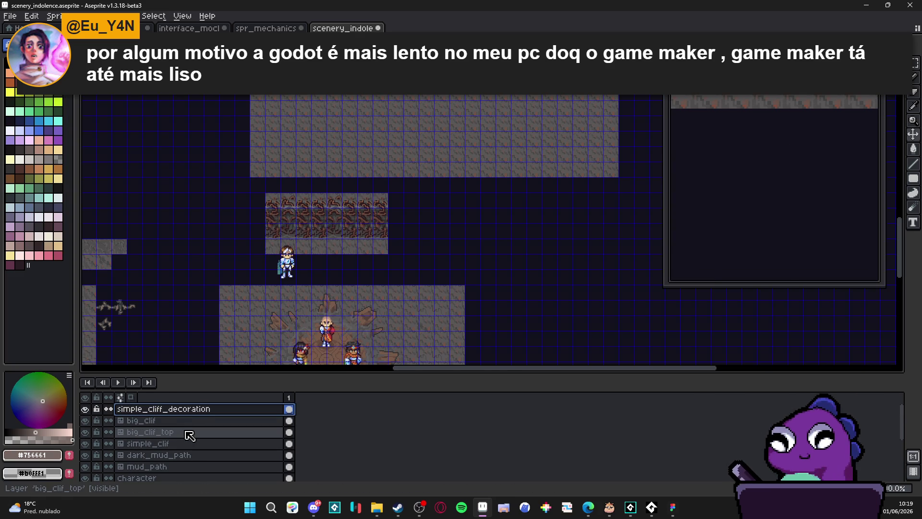
key(shift+n)
double_click(203, 409)
text(strcut)
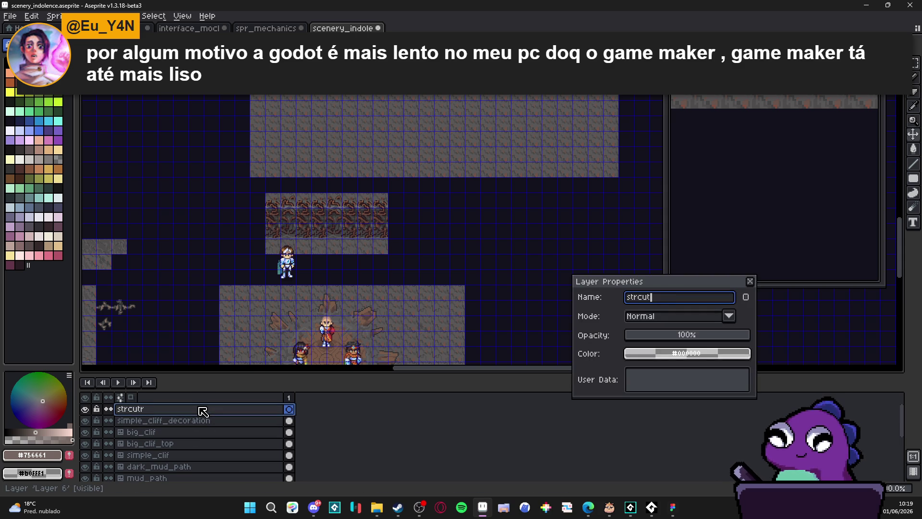
text(ures)
key(Return)
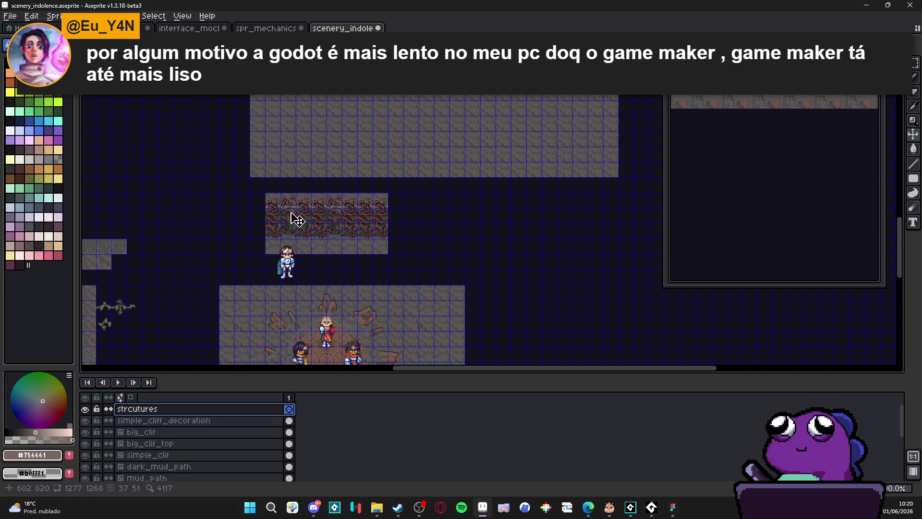
- Sample the dark brown #4F342F from the cliff artwork
scroll(290, 222, up, 3)
scroll(290, 223, up, 1)
alt+click(282, 228)
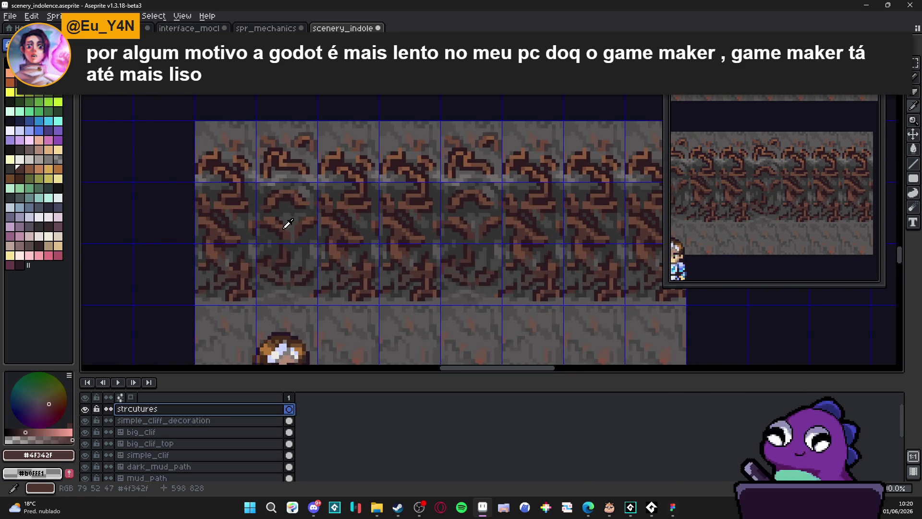
scroll(282, 229, down, 2)
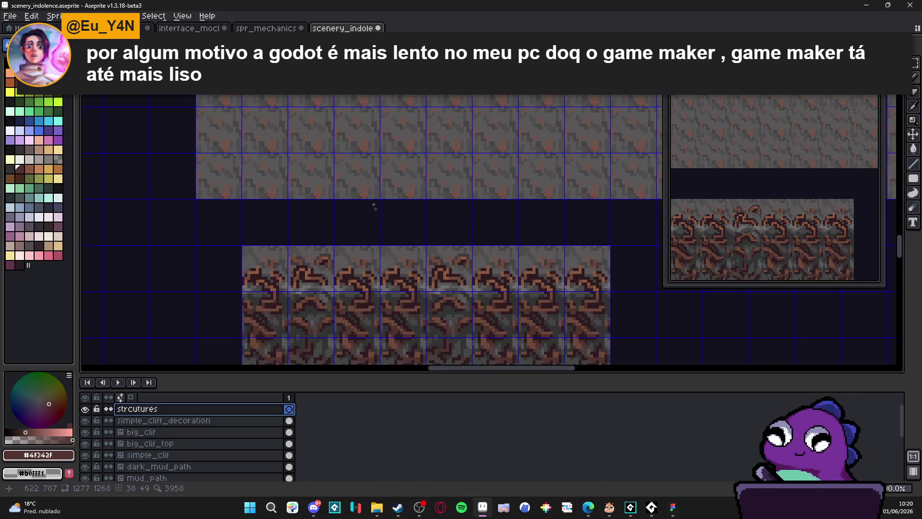
scroll(378, 149, up, 1)
- Hide the simple_cliff_decoration layer
drag(378, 149, 360, 246)
scroll(294, 276, down, 1)
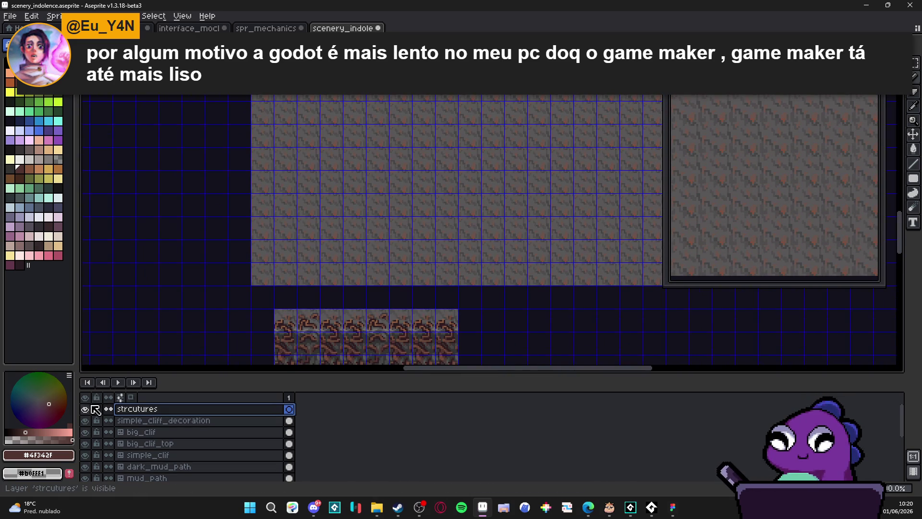
scroll(269, 358, down, 2)
scroll(269, 360, up, 1)
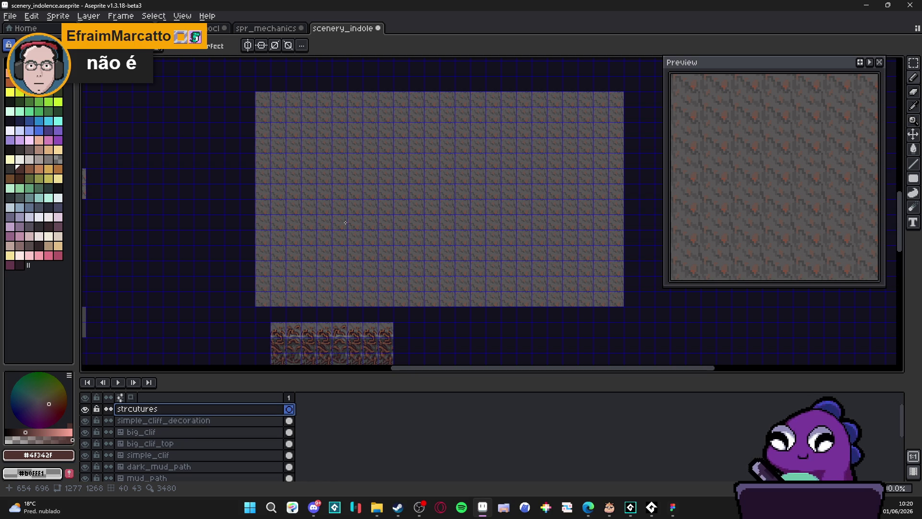
click(87, 421)
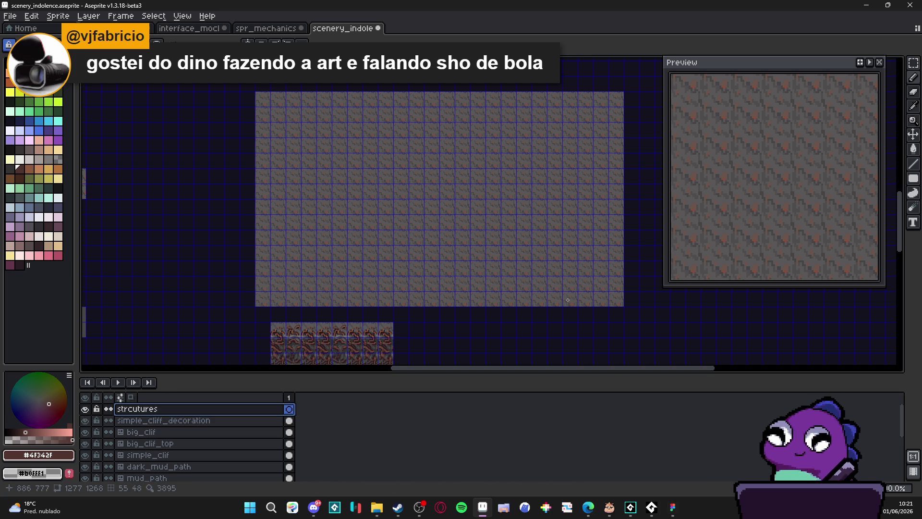
drag(569, 300, 519, 303)
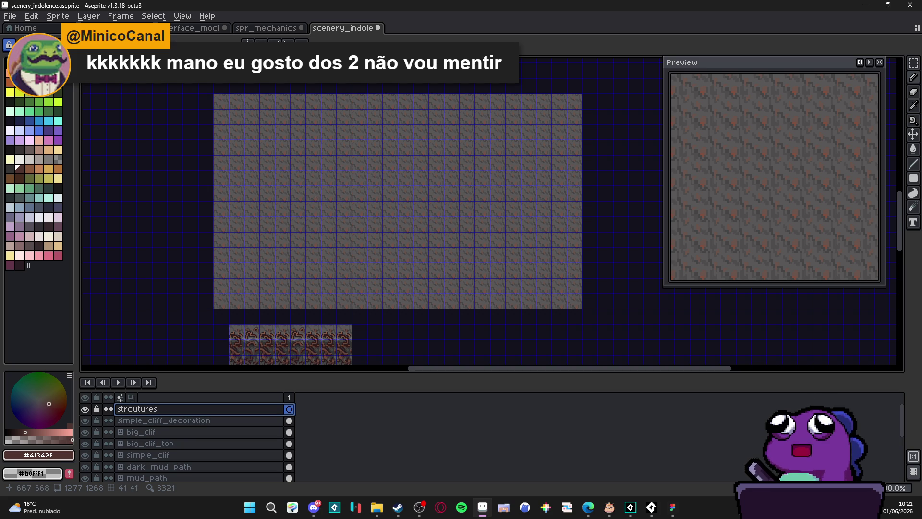
scroll(320, 191, up, 2)
scroll(321, 191, down, 3)
- Select the large rock tile block on Layer 2 and move it right and down
drag(321, 191, 342, 251)
scroll(316, 202, up, 2)
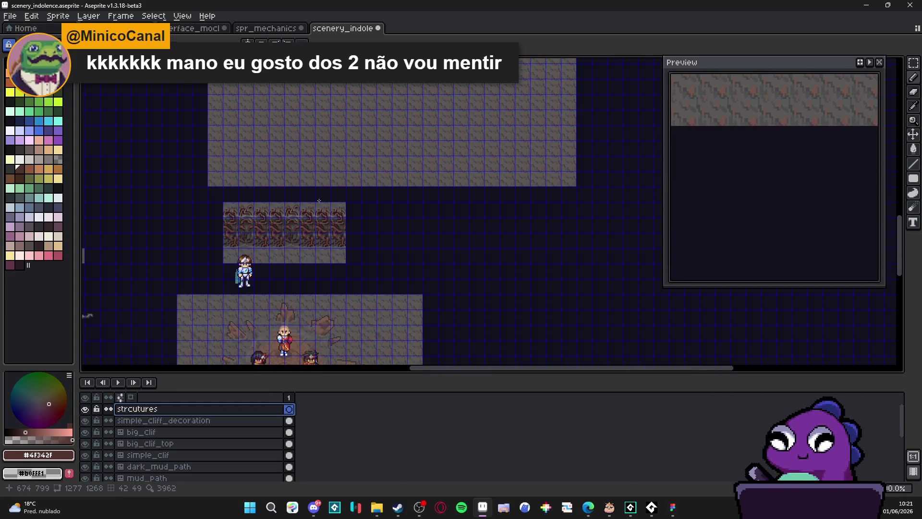
ctrl+click(372, 183)
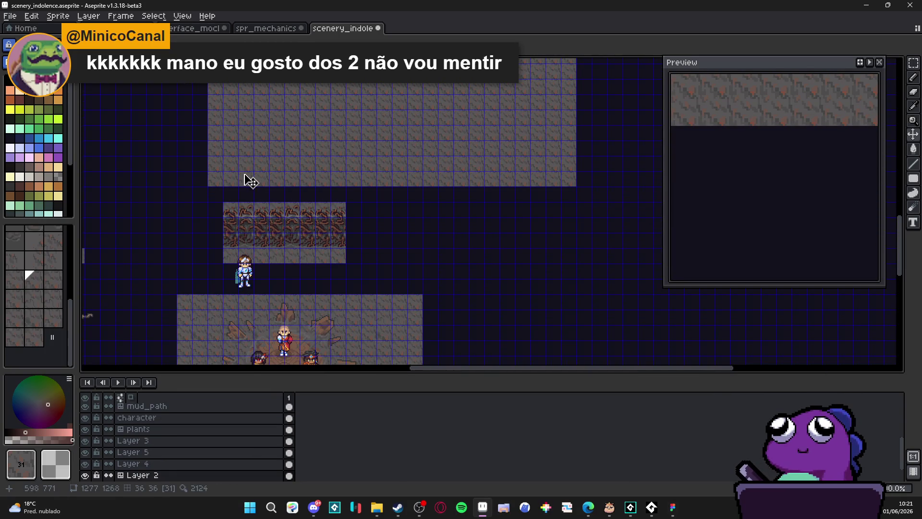
scroll(235, 184, down, 2)
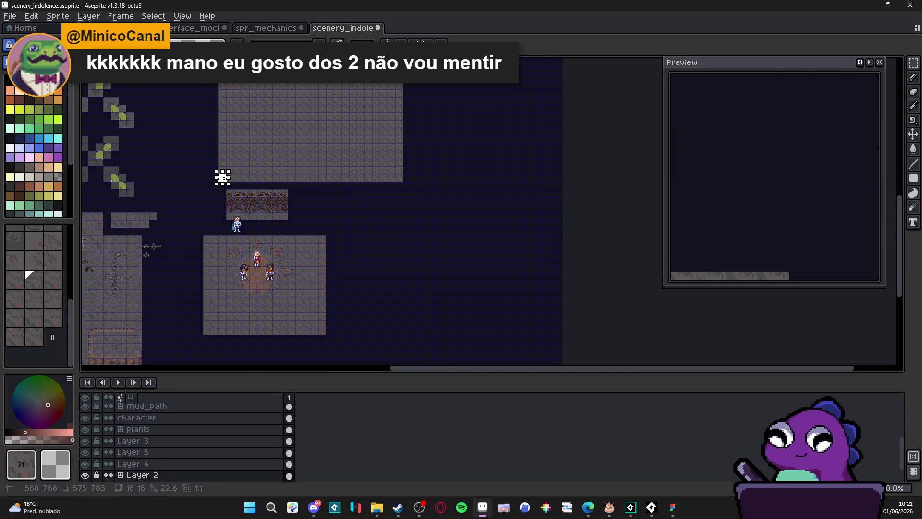
mouse_move(222, 177)
mouse_down()
mouse_move(466, 177)
mouse_move(219, 178)
mouse_up()
mouse_move(315, 39)
mouse_down()
mouse_move(432, 55)
mouse_move(400, 79)
mouse_up()
key(Return)
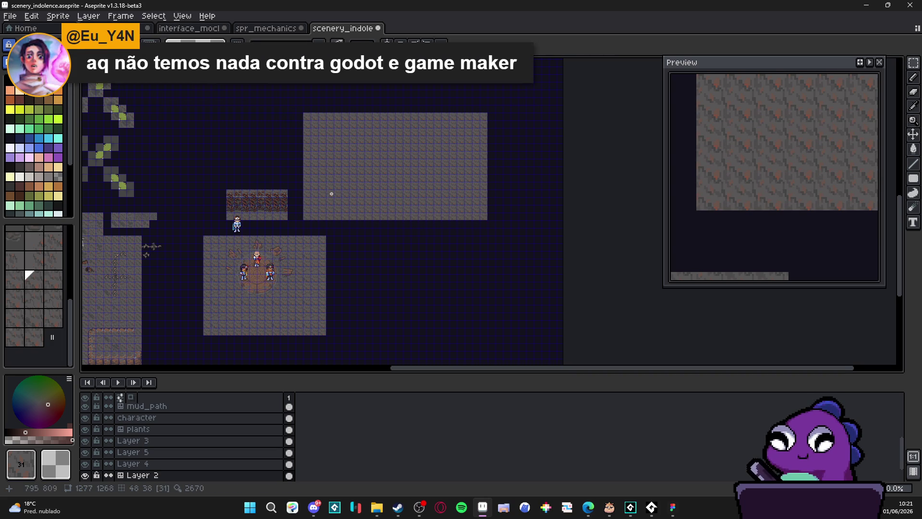
- Return to the strcutures layer
scroll(334, 195, up, 2)
scroll(364, 258, up, 2)
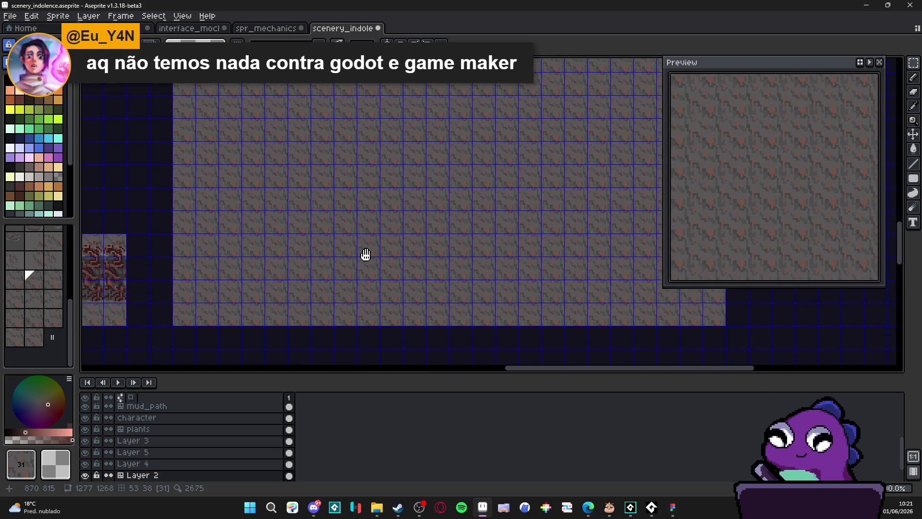
scroll(360, 258, down, 2)
scroll(360, 258, up, 2)
scroll(372, 269, down, 2)
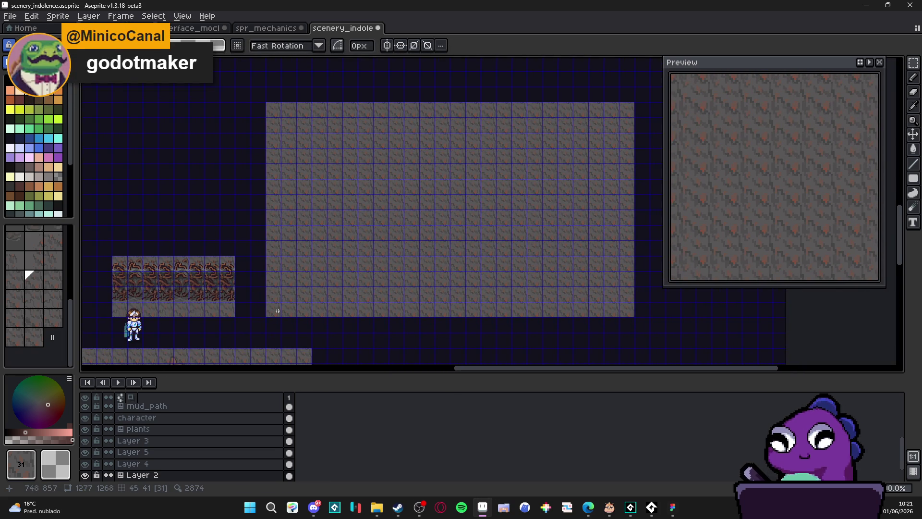
scroll(273, 311, up, 2)
scroll(305, 282, down, 2)
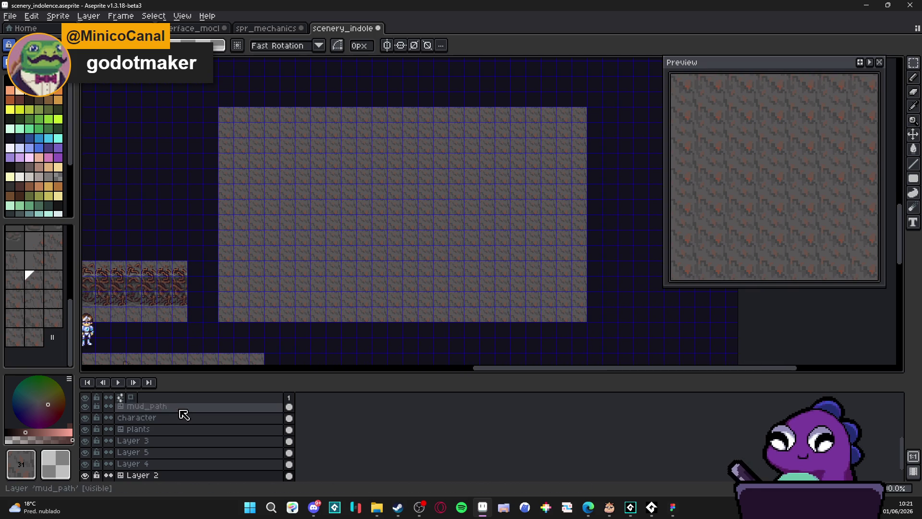
scroll(193, 442, up, 3)
click(217, 408)
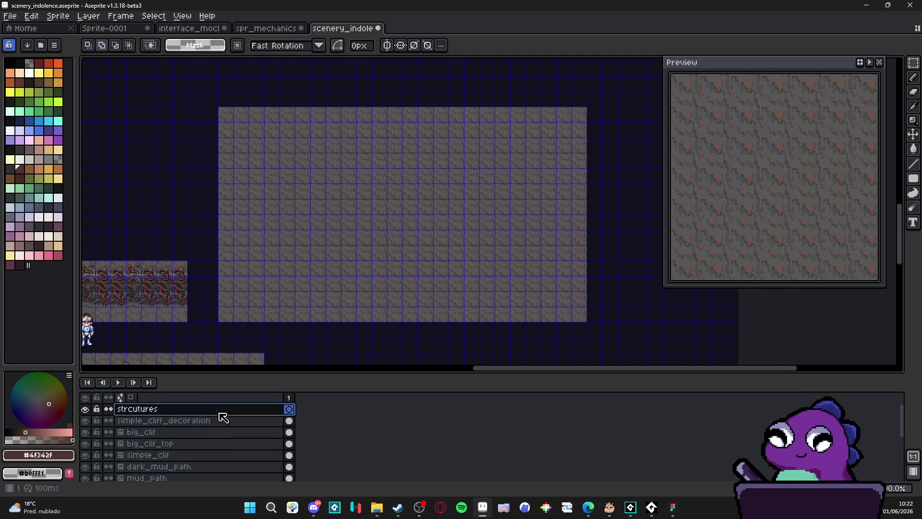
scroll(213, 298, left, 10)
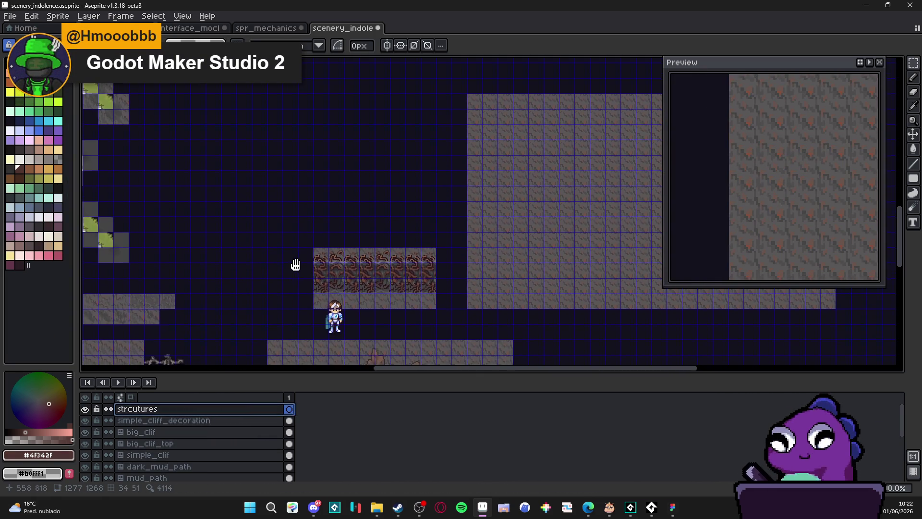
scroll(168, 260, left, 5)
scroll(175, 302, up, 3)
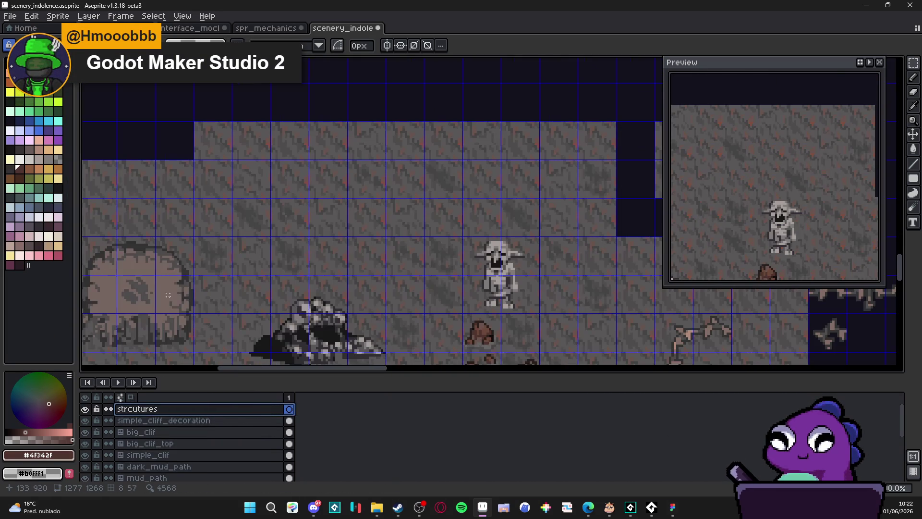
- On simple_clif, copy the round boulder and place it on the dark area above the cliff
key(Down)
key(Down)
key(Down)
scroll(181, 305, down, 2)
drag(181, 305, 189, 260)
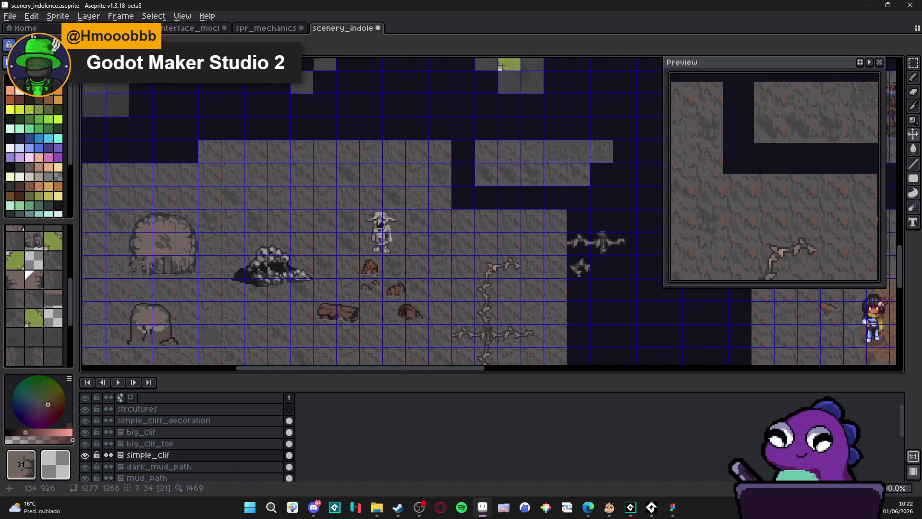
drag(132, 211, 189, 271)
scroll(372, 261, down, 3)
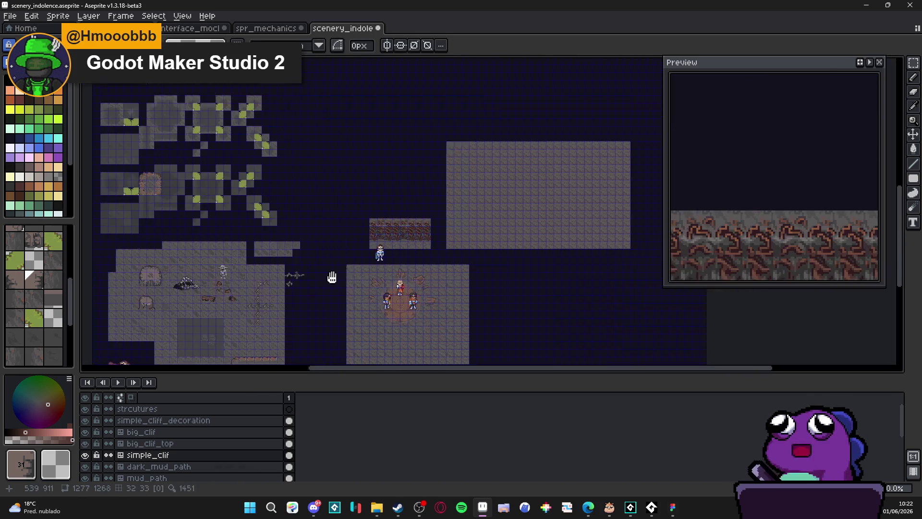
scroll(382, 213, up, 3)
key(ctrl+v)
mouse_move(523, 242)
mouse_down()
mouse_move(391, 185)
mouse_move(251, 144)
mouse_up()
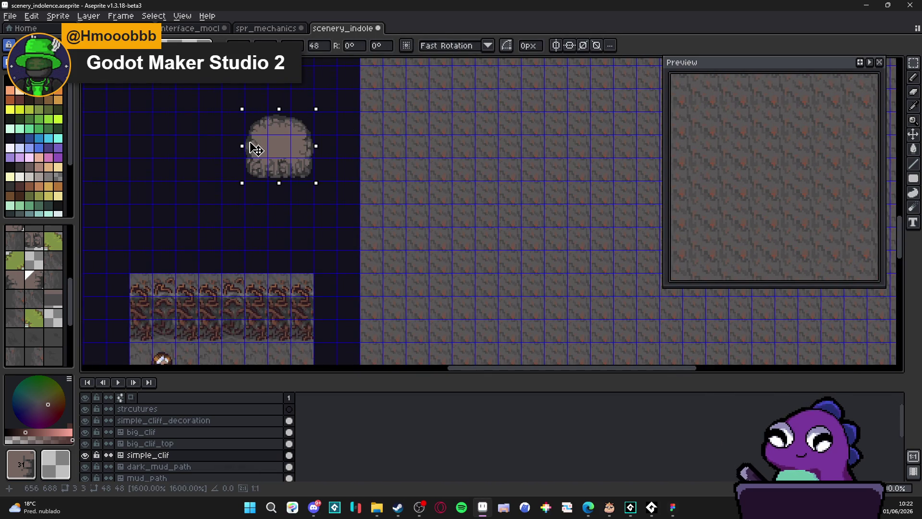
scroll(252, 144, down, 2)
scroll(295, 157, right, 2)
scroll(250, 158, up, 2)
- Paint a pale elongated rock blob on the strcutures layer with the pencil
key(b)
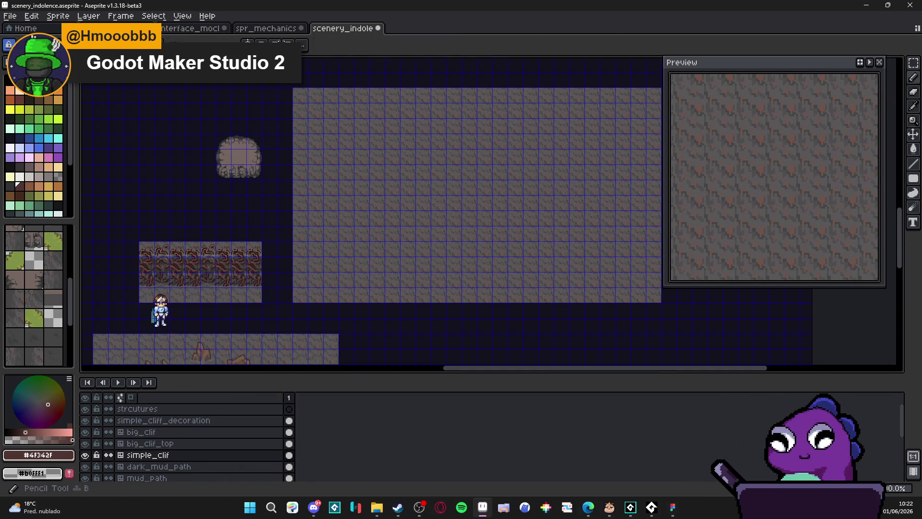
scroll(264, 165, up, 1)
scroll(436, 246, down, 2)
scroll(436, 247, right, 2)
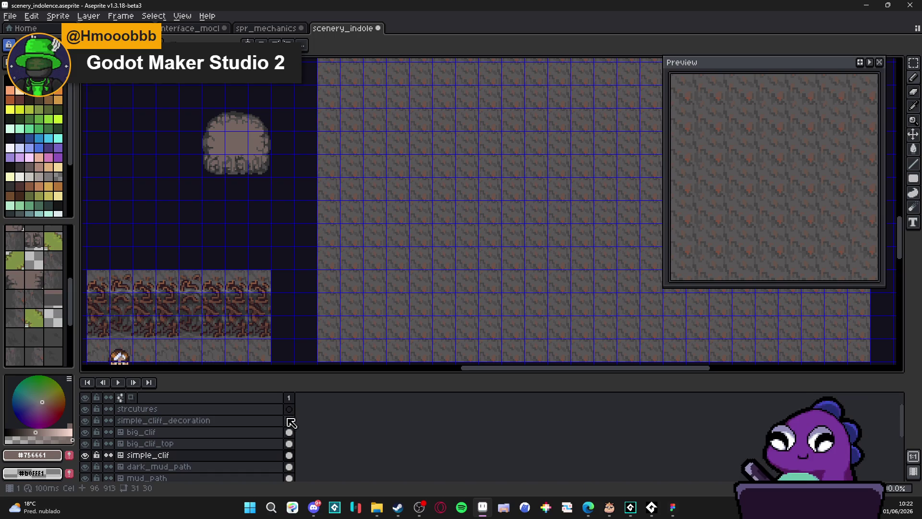
click(288, 409)
scroll(411, 209, up, 1)
key(Tab)
scroll(356, 236, right, 3)
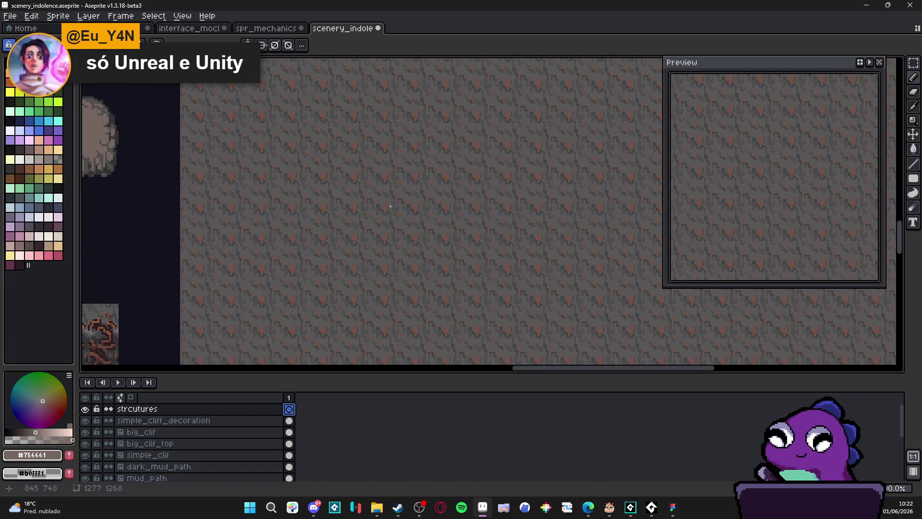
mouse_move(338, 170)
mouse_down()
mouse_move(355, 228)
mouse_move(367, 225)
mouse_move(360, 218)
mouse_up()
scroll(360, 219, down, 2)
scroll(141, 268, up, 1)
- Move the character on Layer 5 up and to the right
ctrl+click(137, 265)
scroll(128, 259, down, 1)
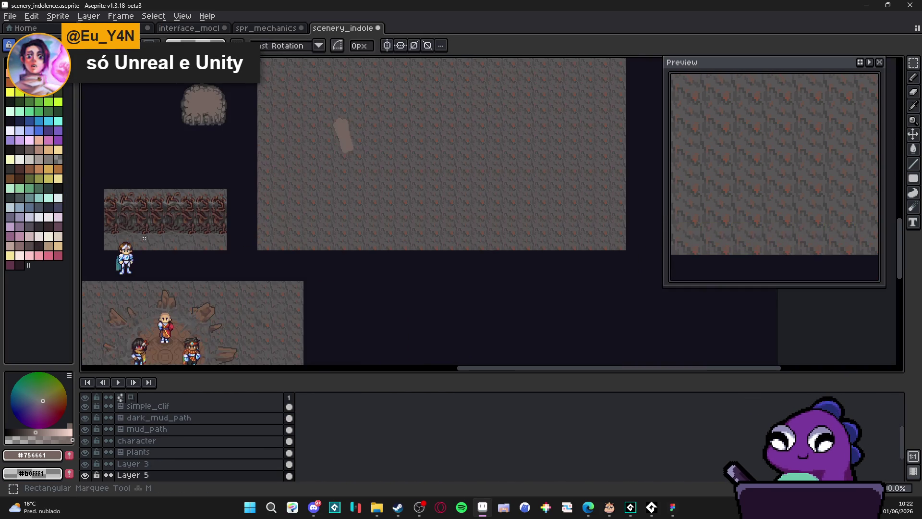
mouse_move(120, 269)
mouse_down()
mouse_move(281, 205)
mouse_move(308, 182)
mouse_move(299, 195)
mouse_move(324, 187)
mouse_up()
scroll(312, 182, up, 3)
key(Return)
- Nudge the pale rock blob up and right and show the pixel grid again
ctrl+click(317, 182)
key(ctrl+t)
key(Return)
key(ctrl+apostrophe)
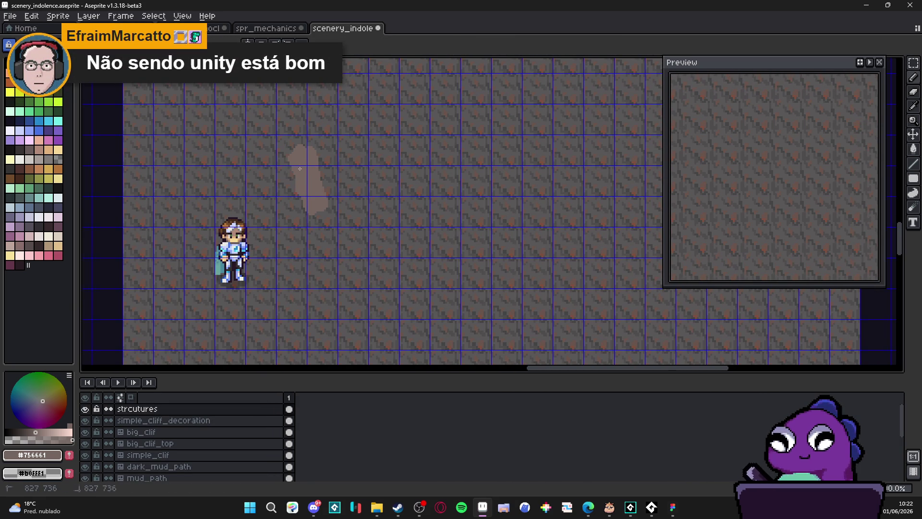
- Enlarge the first pale rock blob, extending its top, lower-left and left edges
mouse_move(303, 178)
mouse_down()
mouse_move(310, 226)
mouse_move(332, 201)
mouse_move(329, 233)
mouse_move(320, 214)
mouse_up()
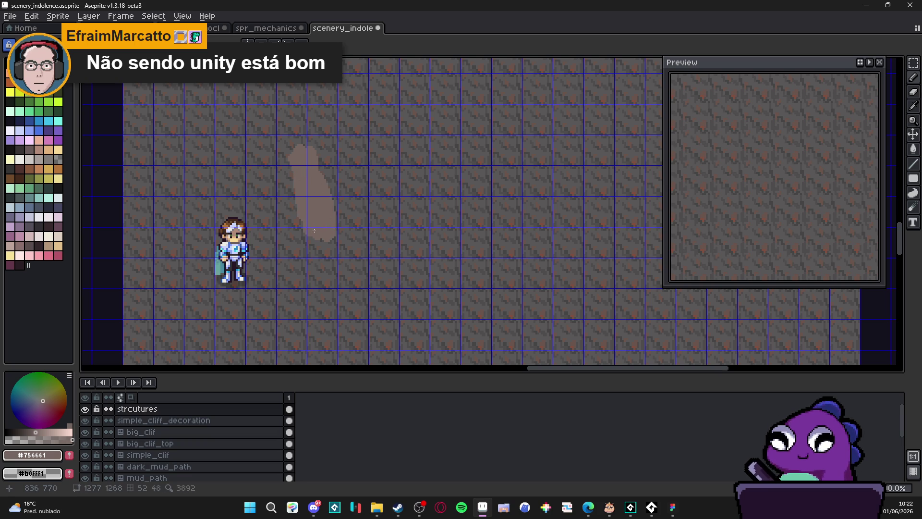
mouse_move(300, 144)
mouse_down()
mouse_move(297, 133)
mouse_move(292, 151)
mouse_up()
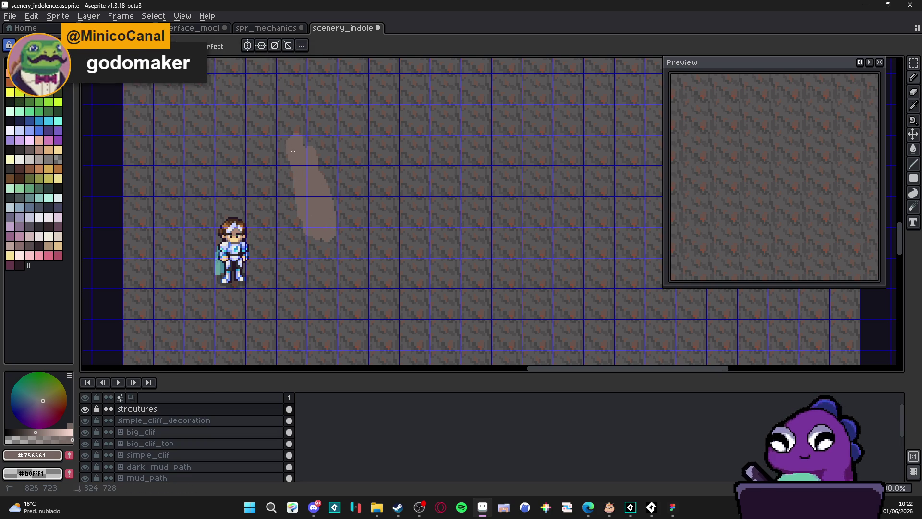
drag(301, 200, 304, 226)
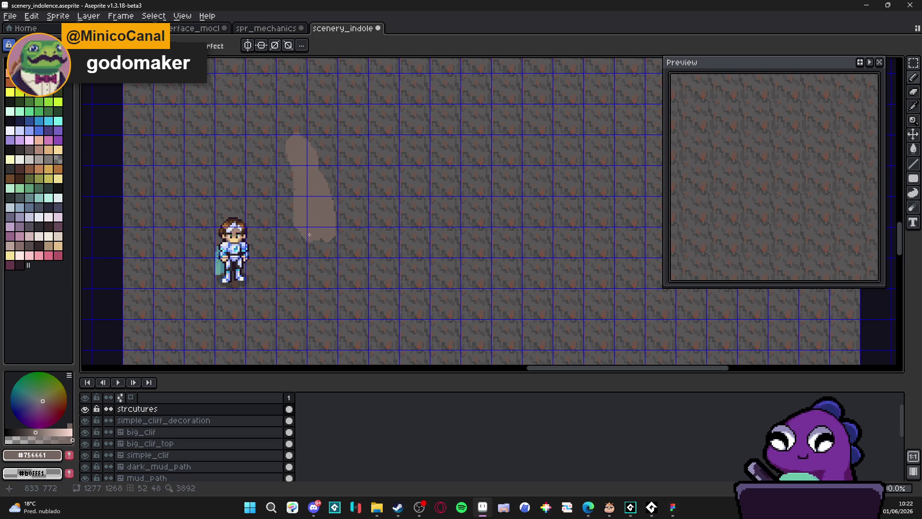
drag(300, 221, 298, 224)
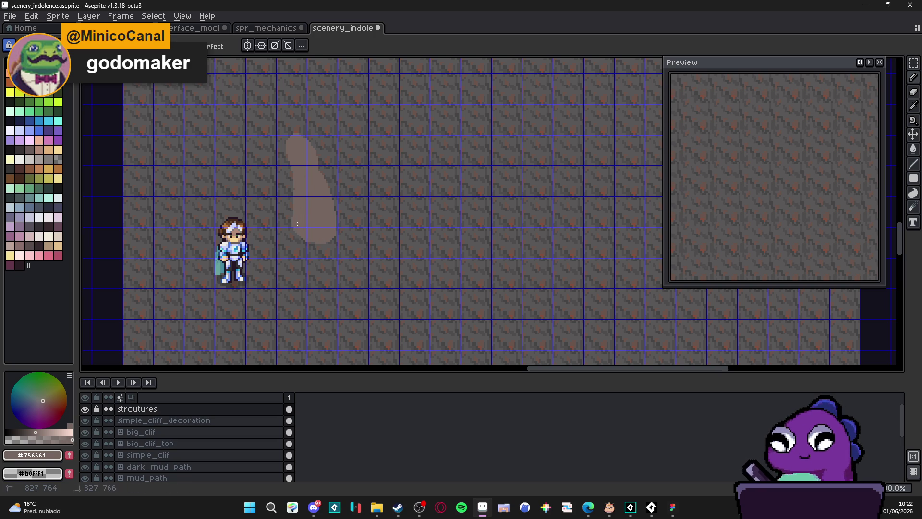
mouse_move(291, 166)
mouse_down()
mouse_move(291, 226)
mouse_move(339, 213)
mouse_move(342, 192)
mouse_move(353, 224)
mouse_move(342, 233)
mouse_move(336, 222)
mouse_move(354, 226)
mouse_up()
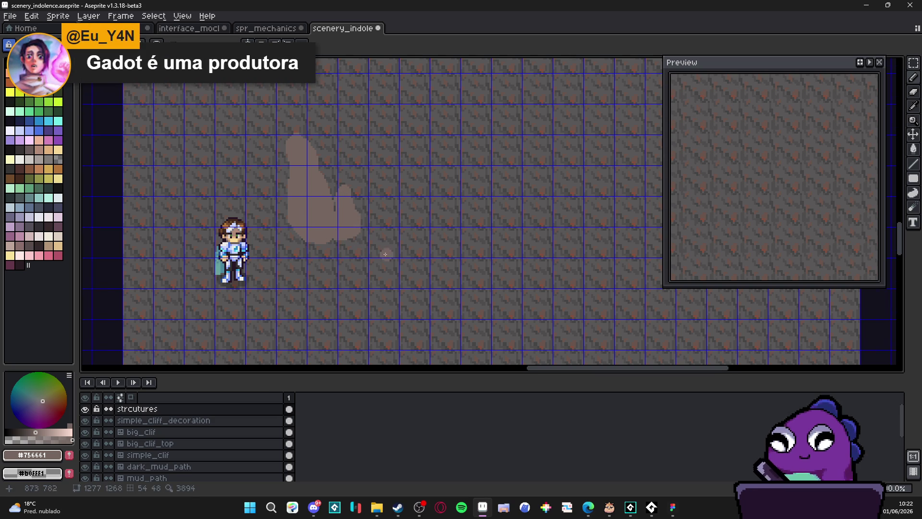
- Paint a wide lower pale rock blob and a small blob above it
drag(404, 268, 391, 257)
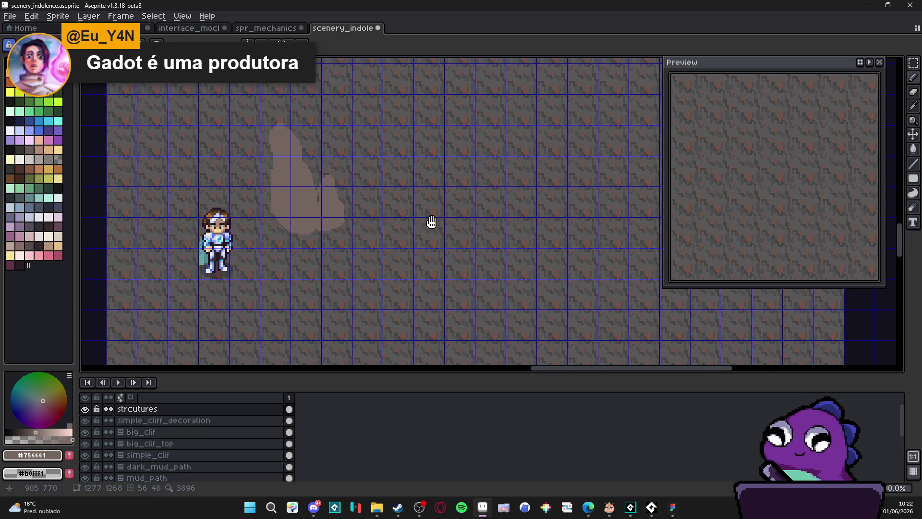
click(423, 257)
mouse_move(427, 254)
mouse_down()
mouse_move(454, 231)
mouse_move(483, 235)
mouse_move(475, 281)
mouse_move(439, 284)
mouse_move(425, 257)
mouse_move(437, 269)
mouse_move(473, 261)
mouse_move(462, 251)
mouse_move(423, 272)
mouse_move(451, 283)
mouse_move(475, 246)
mouse_move(494, 257)
mouse_up()
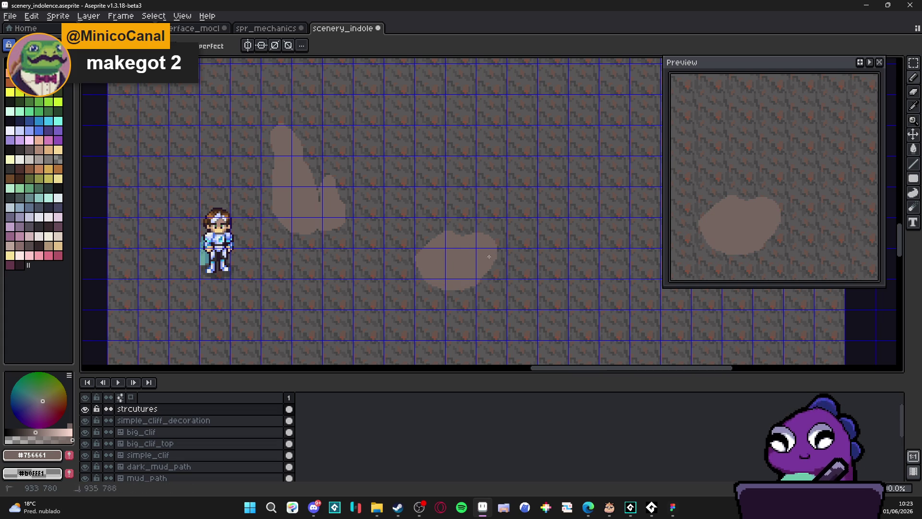
mouse_move(425, 169)
mouse_down()
mouse_move(446, 145)
mouse_move(457, 159)
mouse_move(454, 174)
mouse_move(444, 163)
mouse_move(435, 182)
mouse_move(445, 167)
mouse_move(456, 185)
mouse_move(446, 172)
mouse_up()
- Paint a tall narrow pale rock on the right and fill in its top
scroll(419, 177, down, 1)
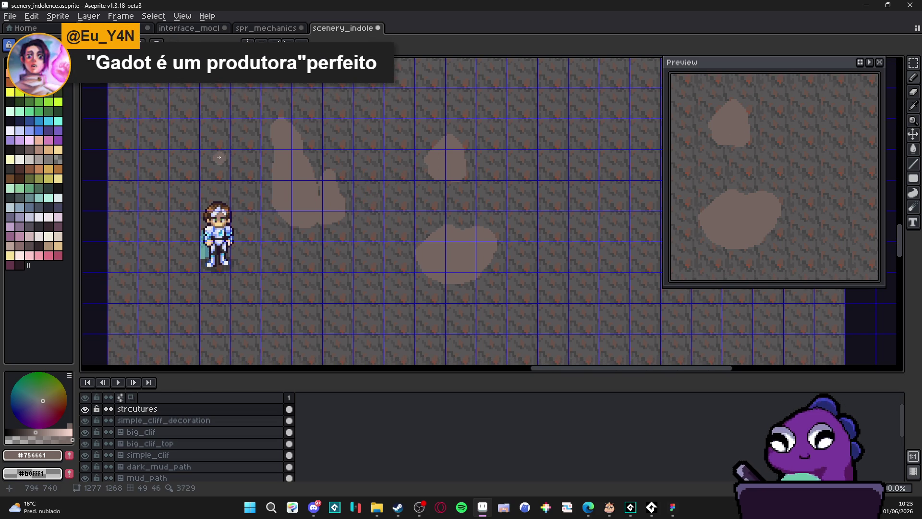
drag(469, 183, 451, 177)
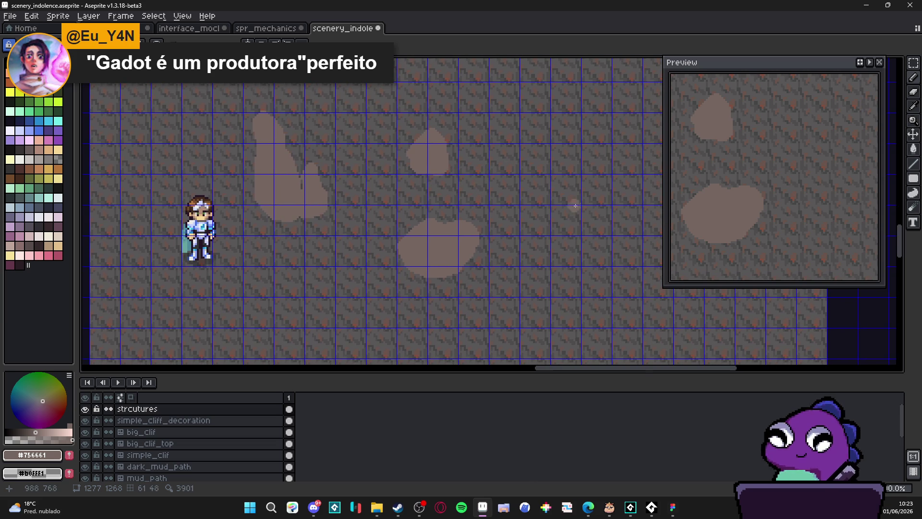
mouse_move(593, 217)
mouse_down()
mouse_move(579, 201)
mouse_move(562, 122)
mouse_move(557, 226)
mouse_move(585, 226)
mouse_move(567, 166)
mouse_up()
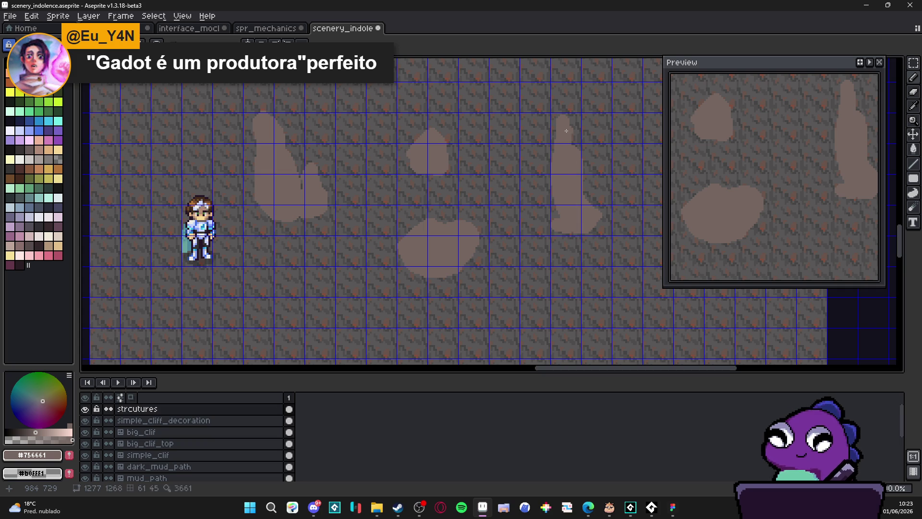
drag(564, 123, 571, 144)
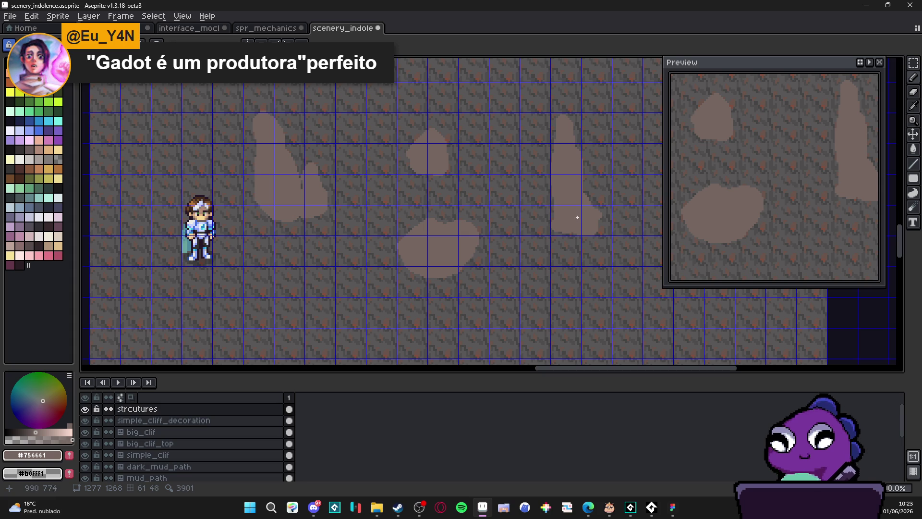
- Pull the tall rock, small blob and wide lower blob left toward each other
key(m)
drag(532, 102, 639, 274)
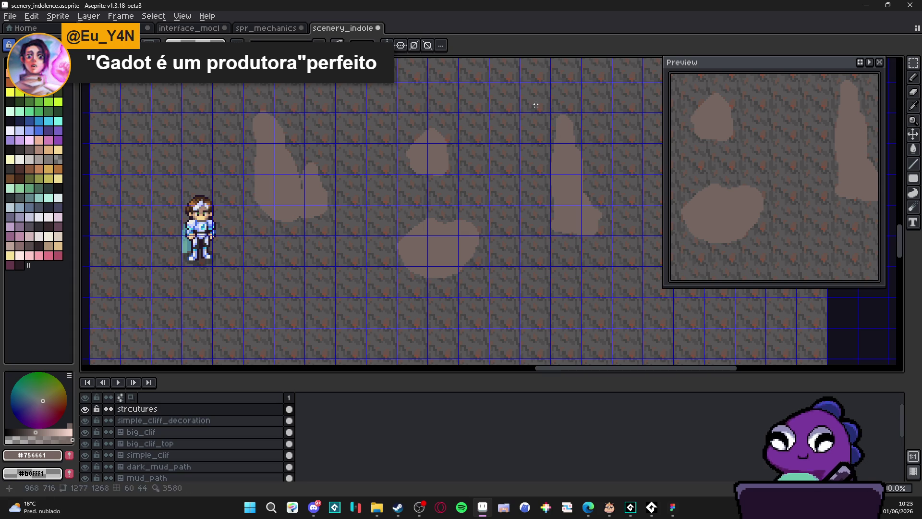
drag(621, 239, 564, 239)
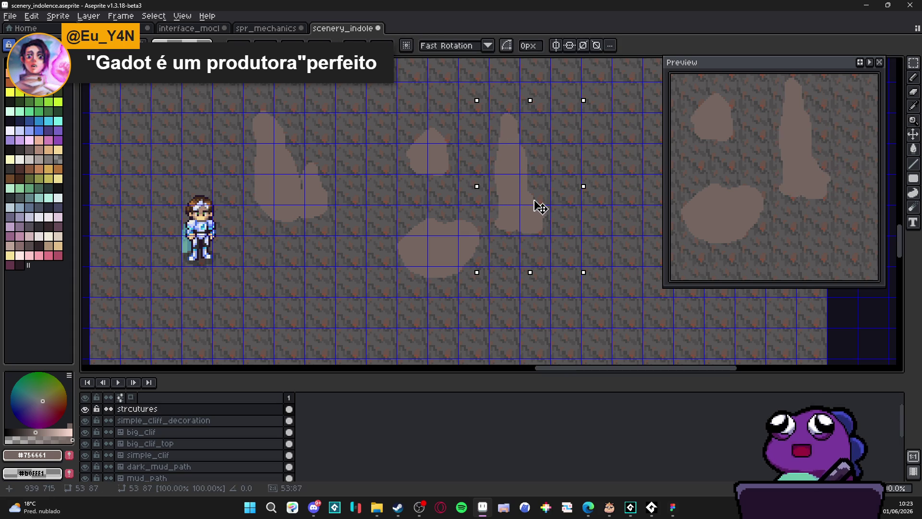
key(ctrl+d)
mouse_move(397, 124)
mouse_down()
mouse_move(437, 179)
mouse_move(469, 181)
mouse_move(391, 157)
mouse_move(369, 164)
mouse_up()
drag(383, 205, 487, 308)
drag(441, 256, 383, 239)
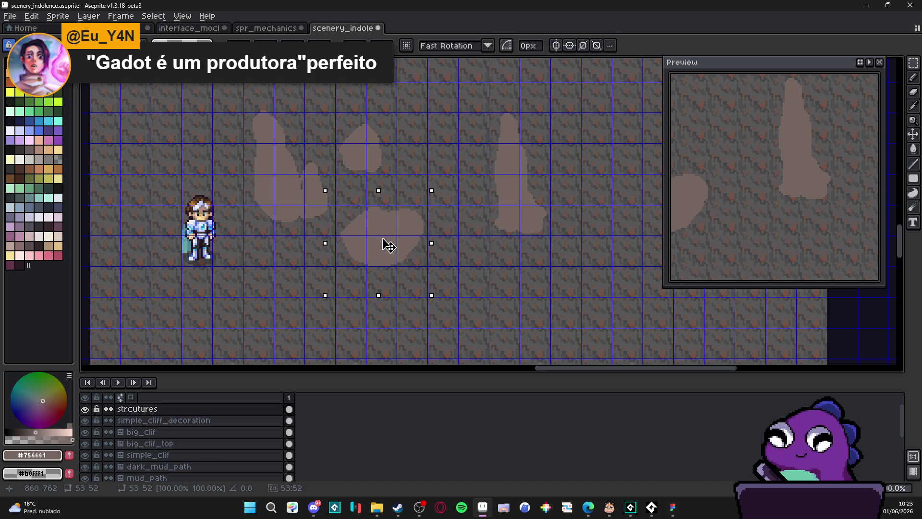
- Shift the tall rock further left to tighten the cluster, then deselect
mouse_move(471, 95)
mouse_down()
mouse_move(526, 208)
mouse_move(574, 272)
mouse_up()
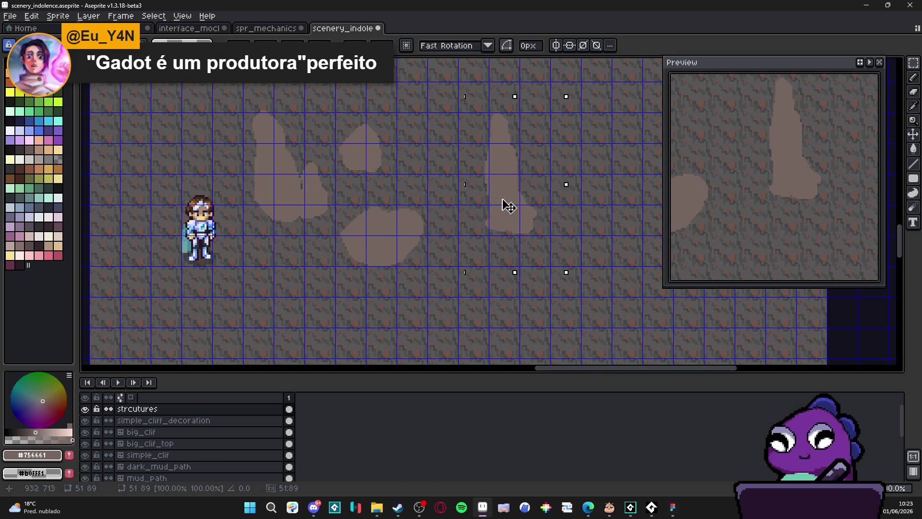
drag(517, 204, 457, 206)
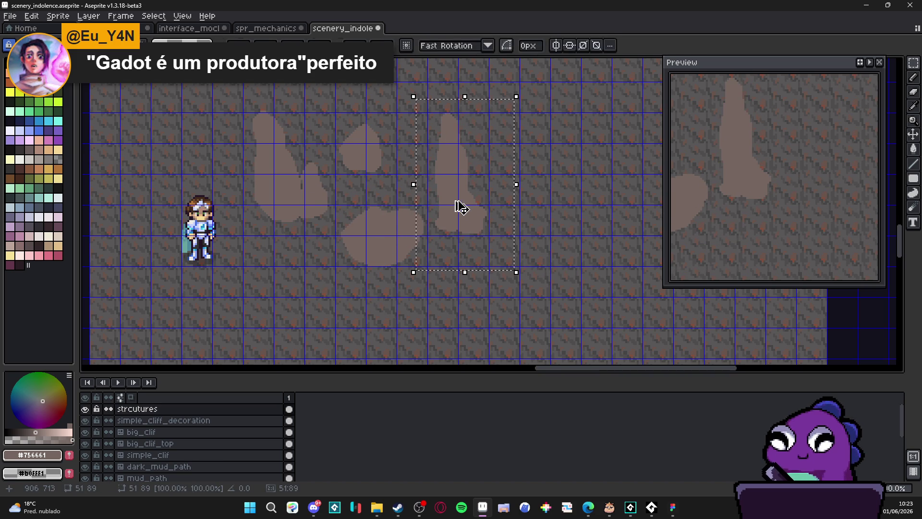
key(ctrl+d)
scroll(368, 209, down, 1)
scroll(368, 210, up, 1)
scroll(368, 209, down, 1)
scroll(511, 163, up, 1)
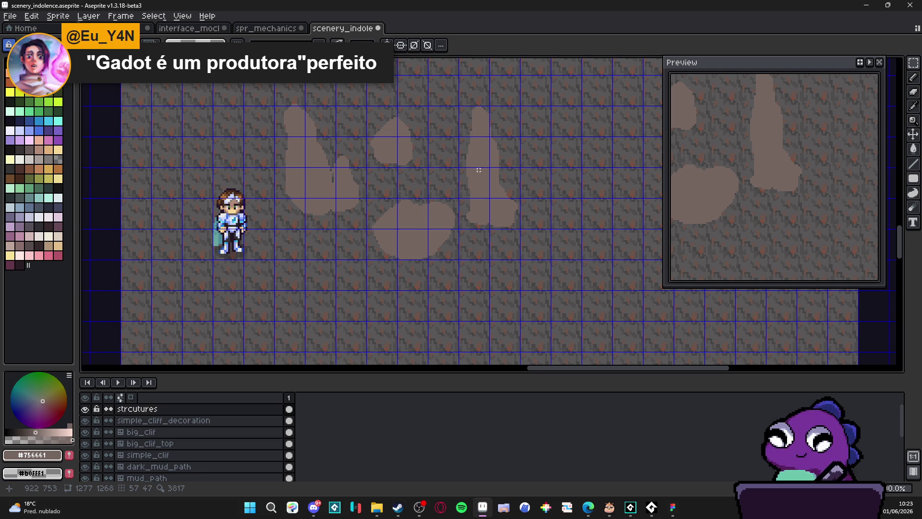
scroll(469, 174, down, 1)
scroll(419, 167, up, 1)
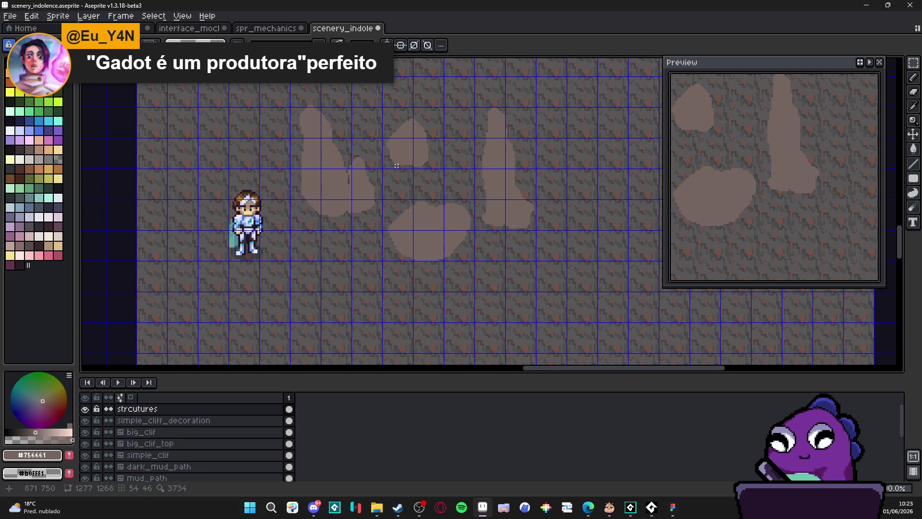
scroll(397, 166, down, 1)
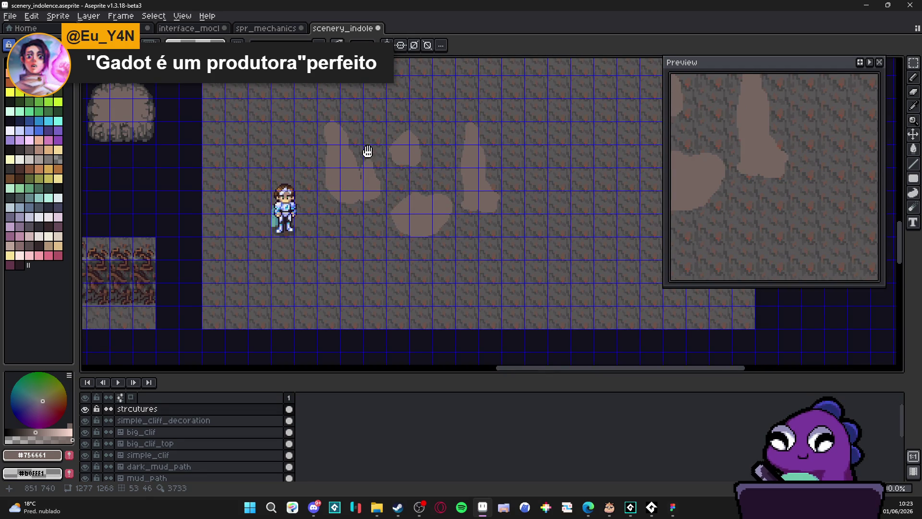
drag(366, 151, 371, 152)
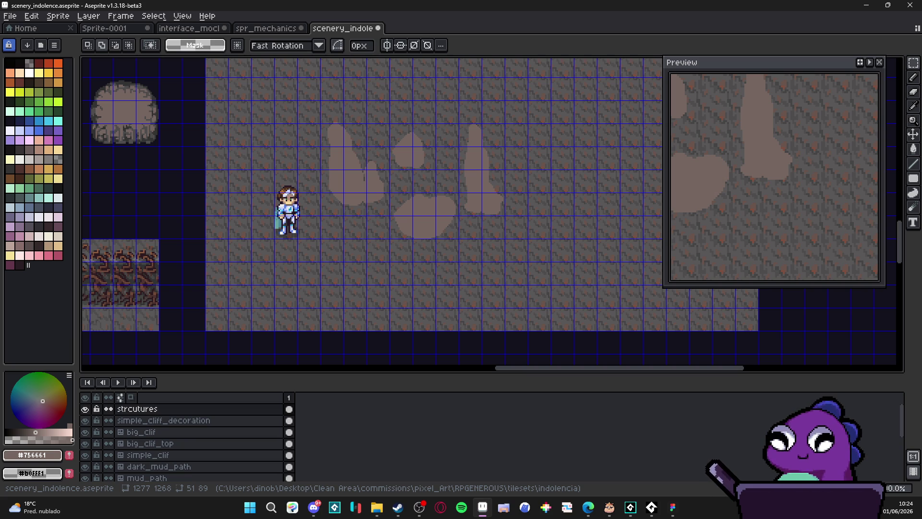
scroll(331, 192, up, 1)
- Cycle through the Move, Pencil and Eraser tools while zooming in on the map
key(v)
scroll(335, 192, up, 3)
scroll(335, 192, up, 1)
key(b)
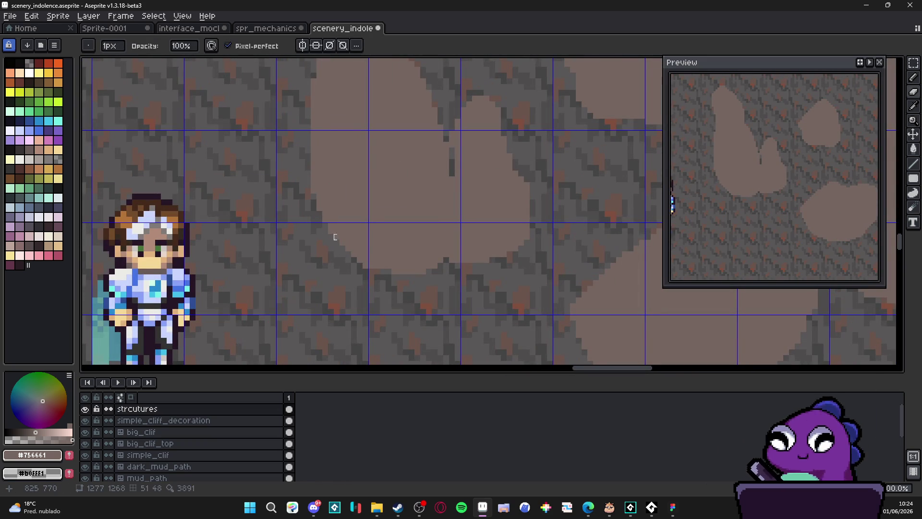
key(e)
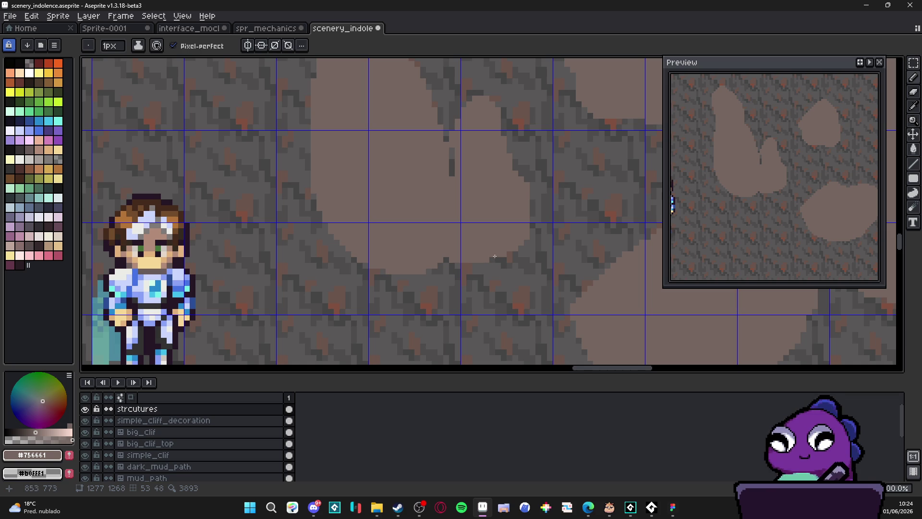
key(e)
scroll(451, 132, up, 1)
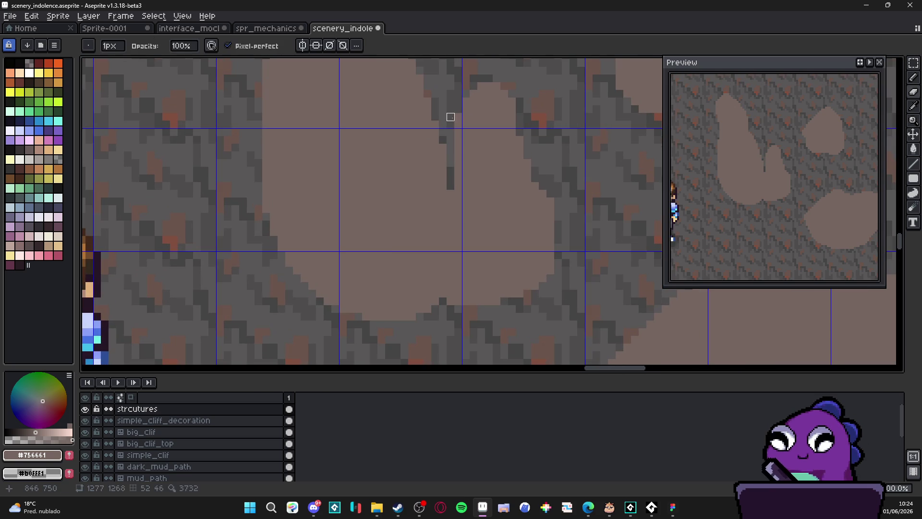
scroll(457, 115, down, 3)
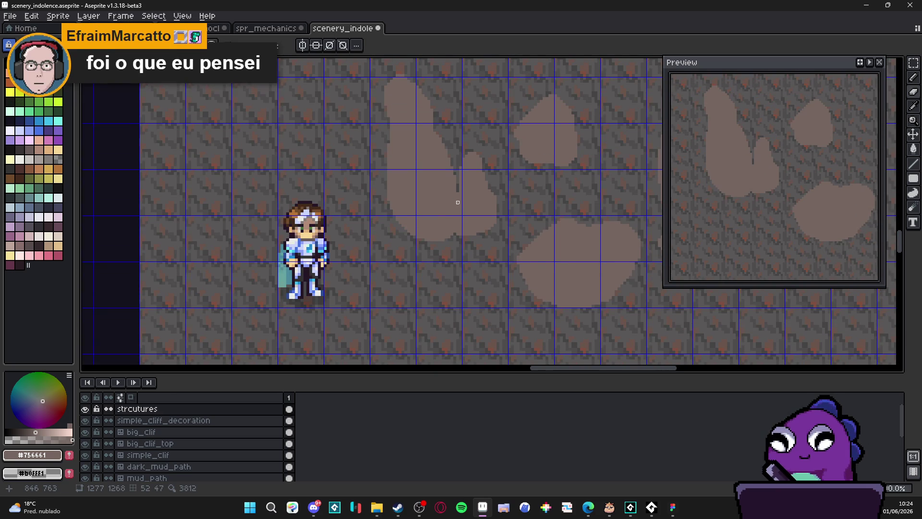
scroll(456, 202, up, 1)
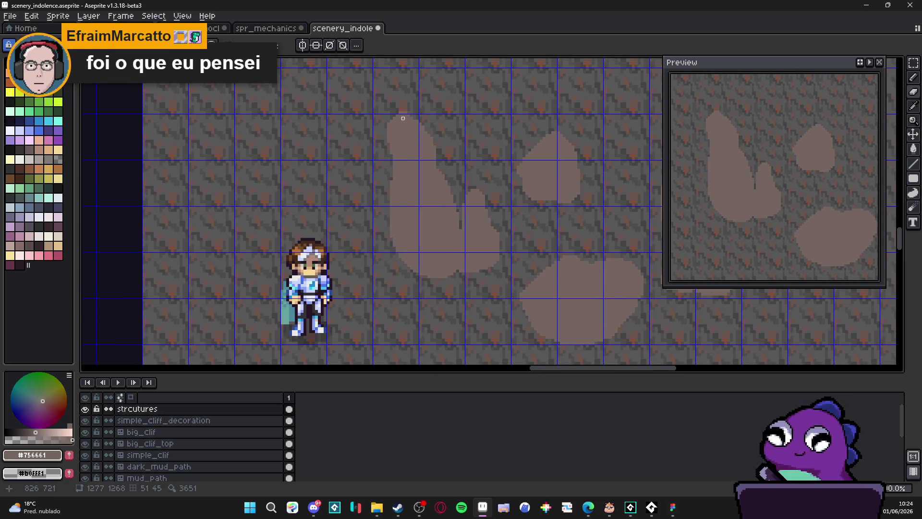
scroll(403, 121, up, 3)
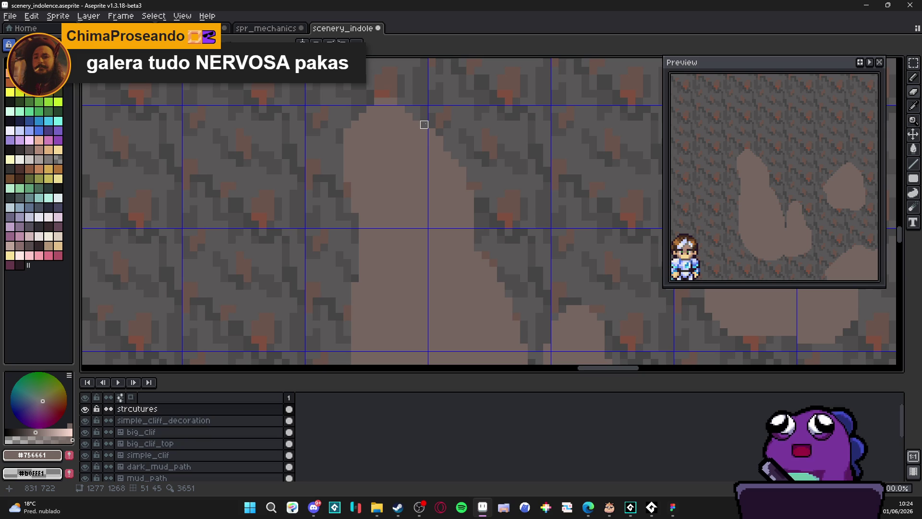
- Pan and zoom to centre the whole group of pale rock shapes in view
mouse_move(424, 125)
mouse_down()
mouse_move(436, 138)
mouse_move(427, 132)
mouse_up()
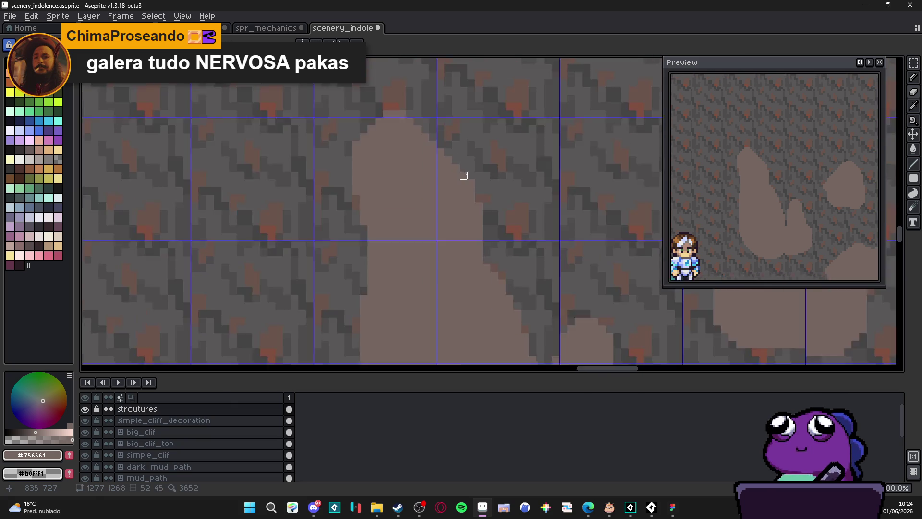
scroll(464, 175, down, 3)
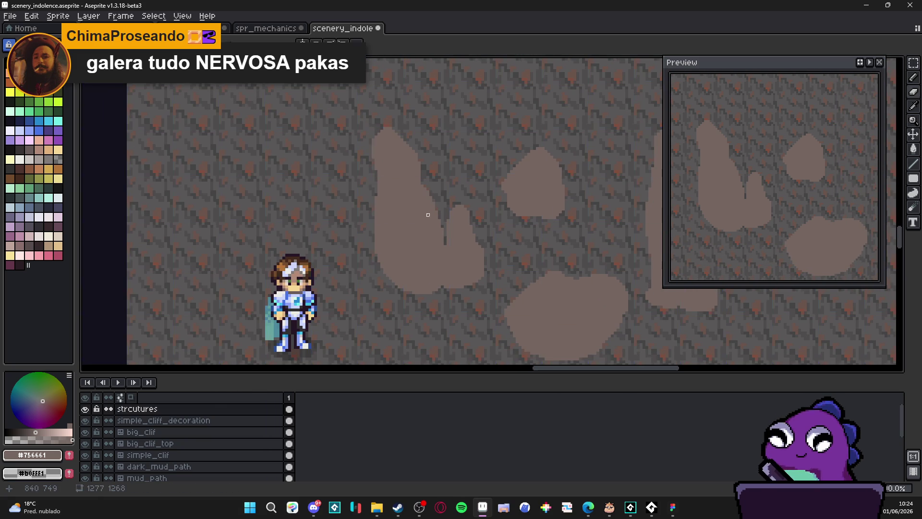
scroll(427, 216, up, 3)
key(b)
scroll(417, 183, up, 2)
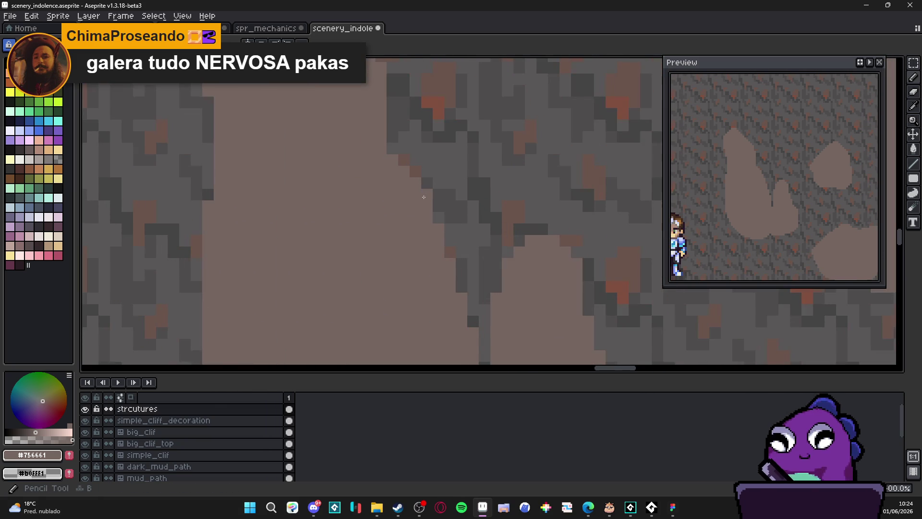
drag(424, 197, 422, 131)
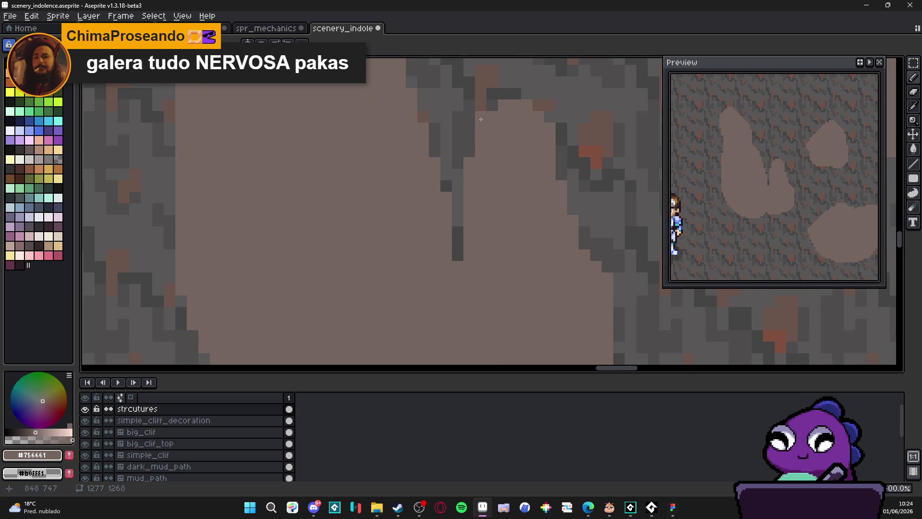
scroll(482, 169, down, 2)
scroll(482, 169, down, 3)
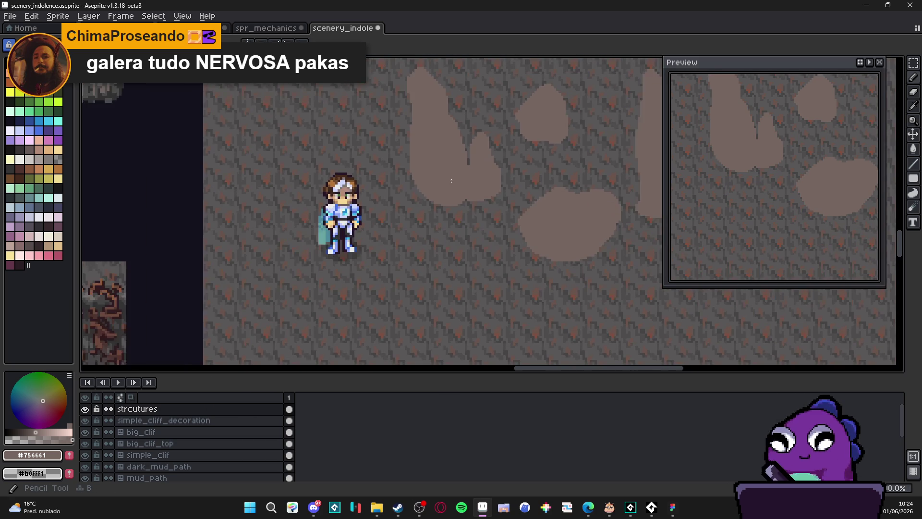
drag(443, 173, 411, 193)
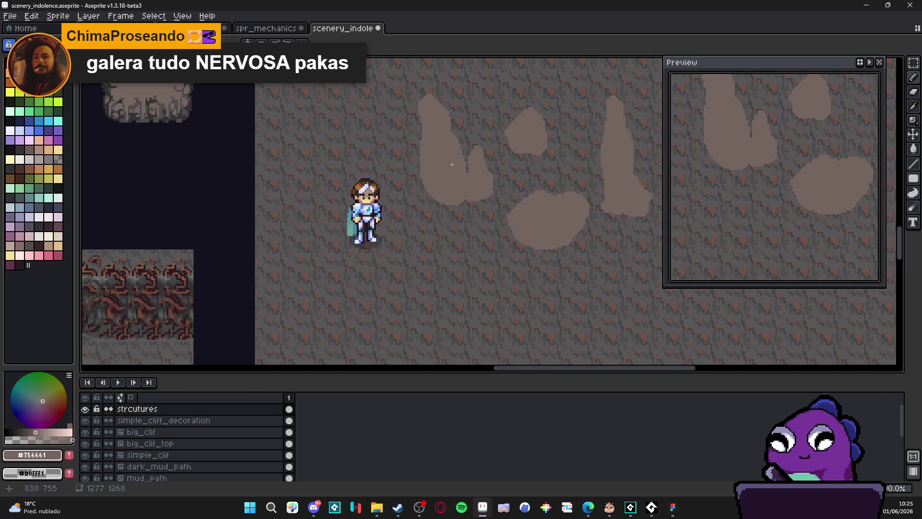
drag(453, 160, 417, 163)
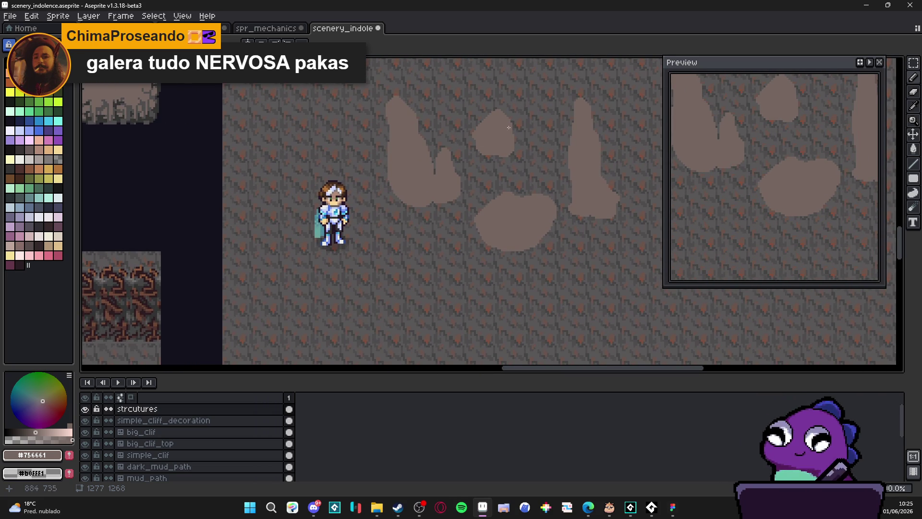
- Magic-wand the pale rock shapes, then sample dark grey #323232 from a tile
key(w)
click(398, 160)
scroll(394, 173, down, 2)
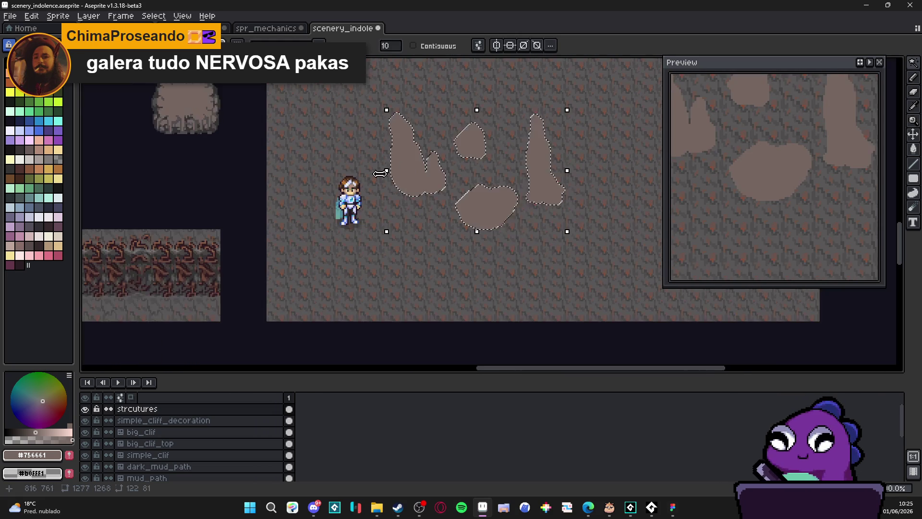
scroll(254, 121, up, 2)
scroll(254, 121, up, 2)
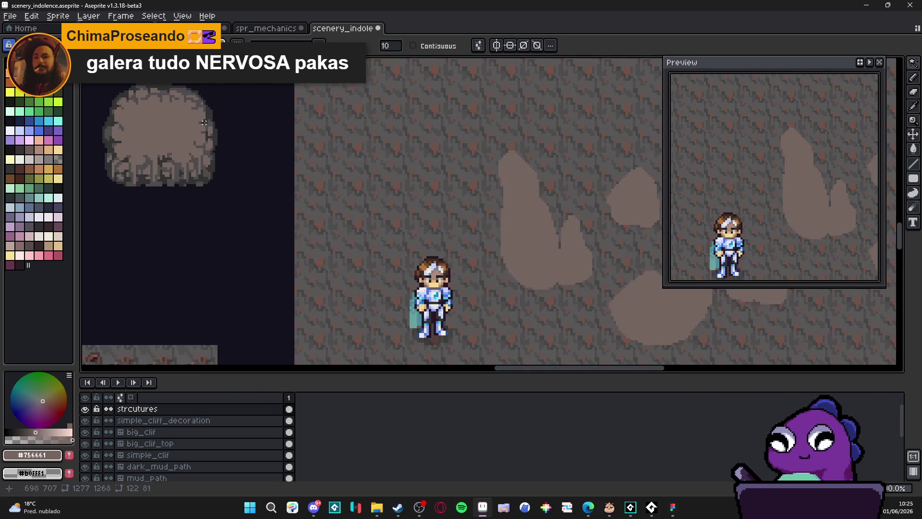
alt+click(215, 123)
scroll(368, 237, down, 1)
scroll(360, 226, right, 4)
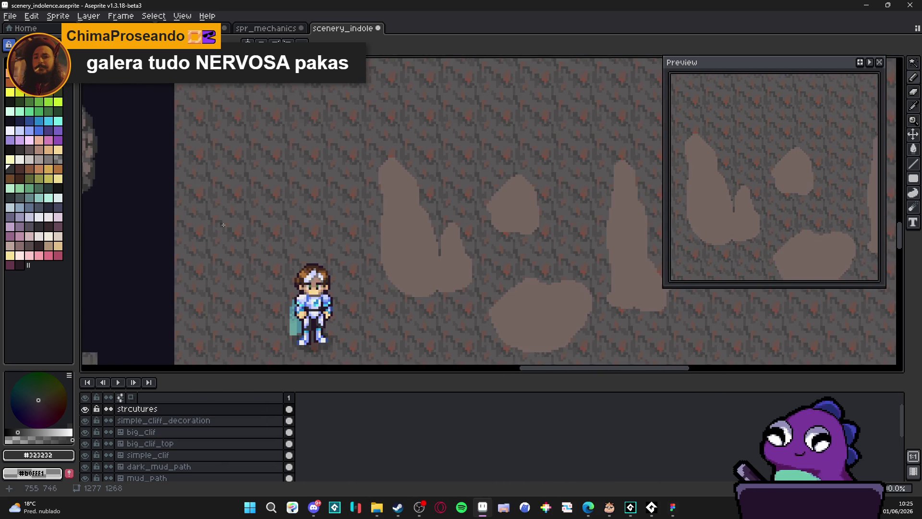
- Box-select areas around the left rock pair, small rock, tall right rock and lower patch
key(m)
mouse_move(317, 101)
mouse_down()
mouse_move(438, 179)
mouse_move(461, 173)
mouse_move(415, 235)
mouse_move(402, 223)
mouse_move(404, 234)
mouse_move(416, 223)
mouse_move(382, 179)
mouse_up()
mouse_move(437, 137)
mouse_down()
mouse_move(497, 177)
mouse_move(475, 153)
mouse_move(483, 145)
mouse_up()
drag(543, 117, 594, 273)
mouse_move(630, 132)
mouse_down()
mouse_move(588, 275)
mouse_move(595, 278)
mouse_up()
drag(613, 115, 583, 270)
drag(489, 228, 544, 277)
drag(449, 234, 509, 290)
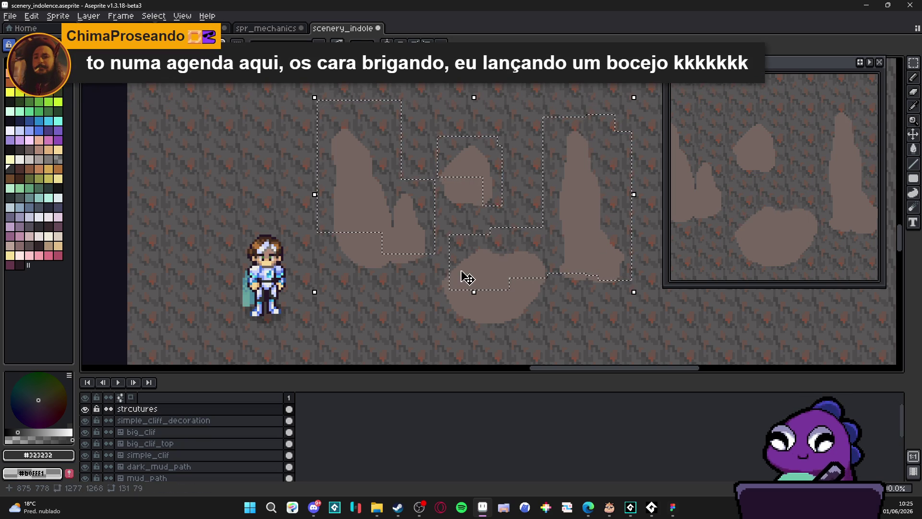
drag(437, 262, 463, 288)
drag(505, 315, 557, 272)
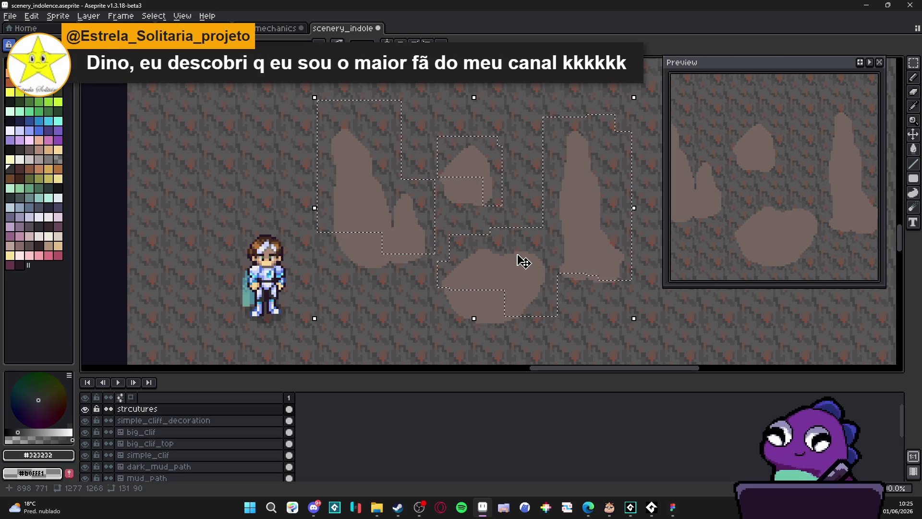
key(shift+o)
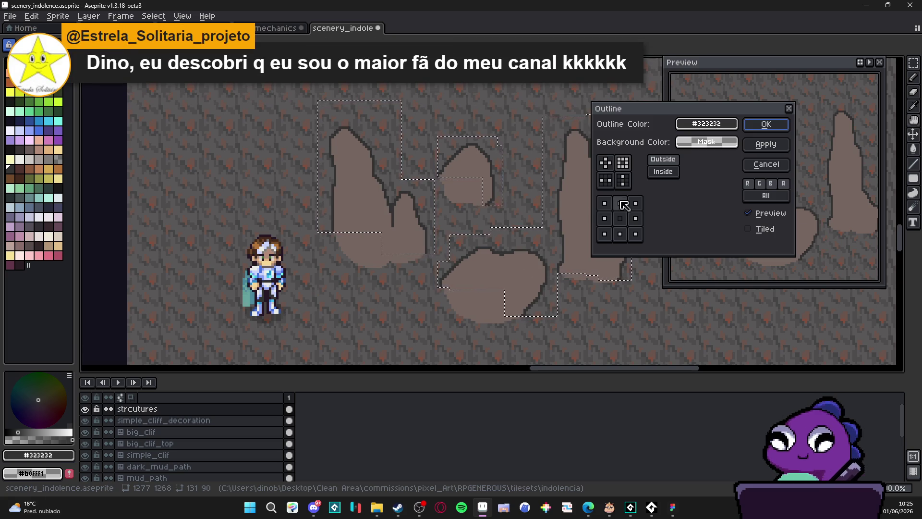
- Apply a plus-matrix #323232 outline to the rocks, undo it, and reapply it
click(610, 163)
click(766, 124)
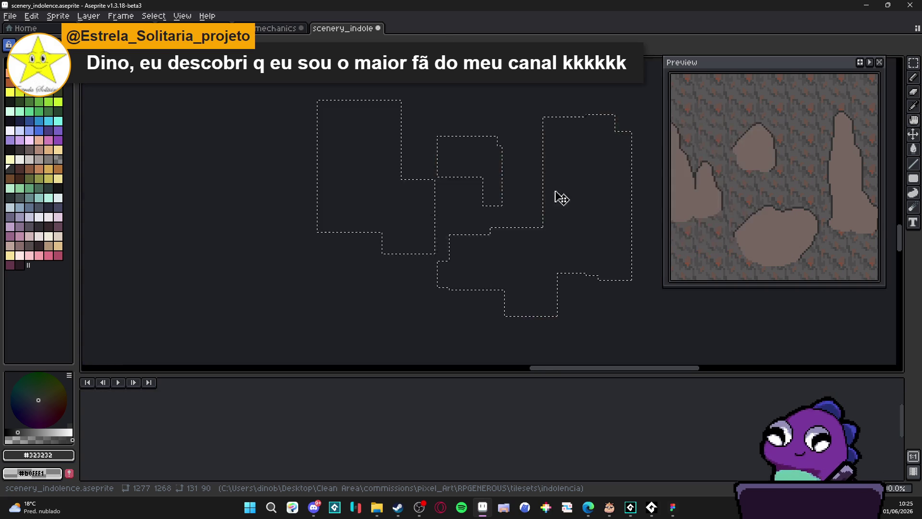
key(ctrl+z)
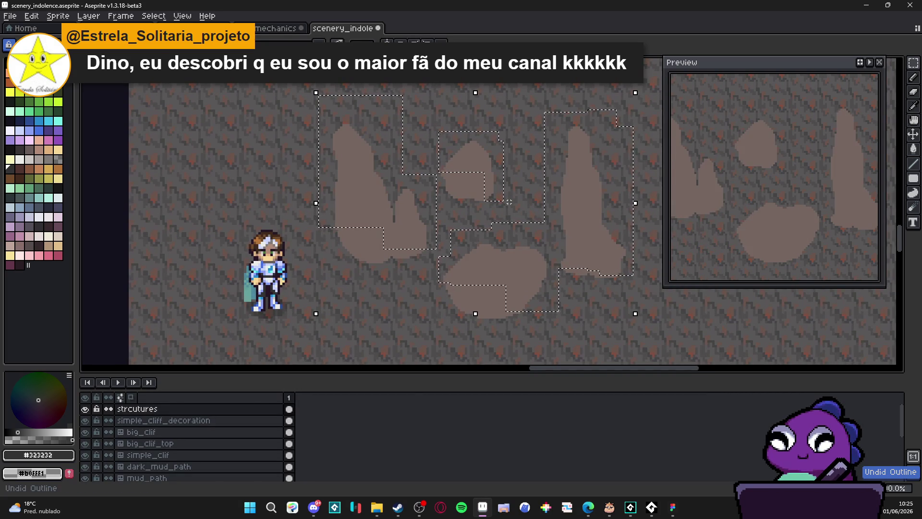
key(shift+o)
click(782, 124)
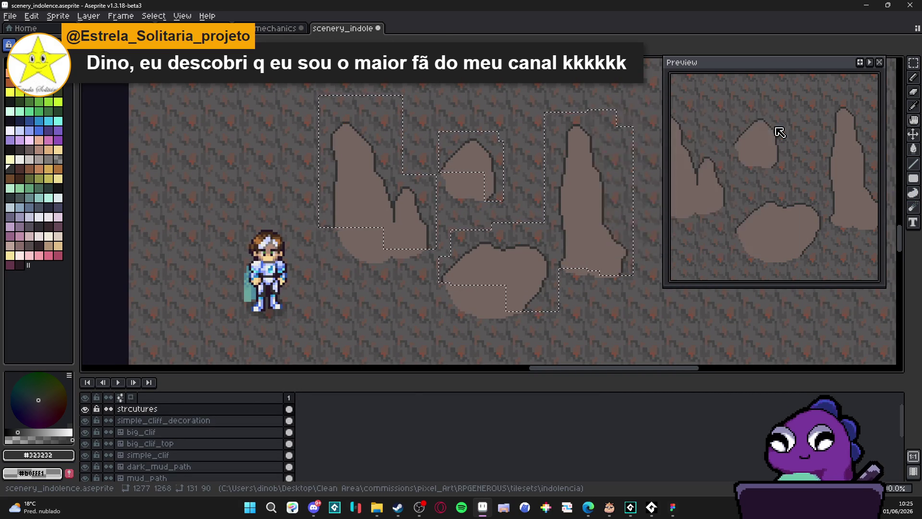
scroll(482, 214, down, 1)
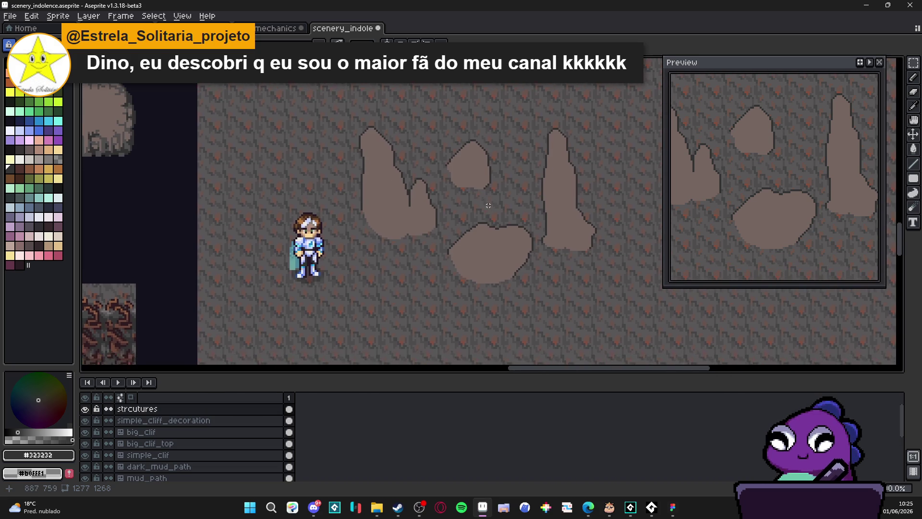
scroll(464, 248, down, 1)
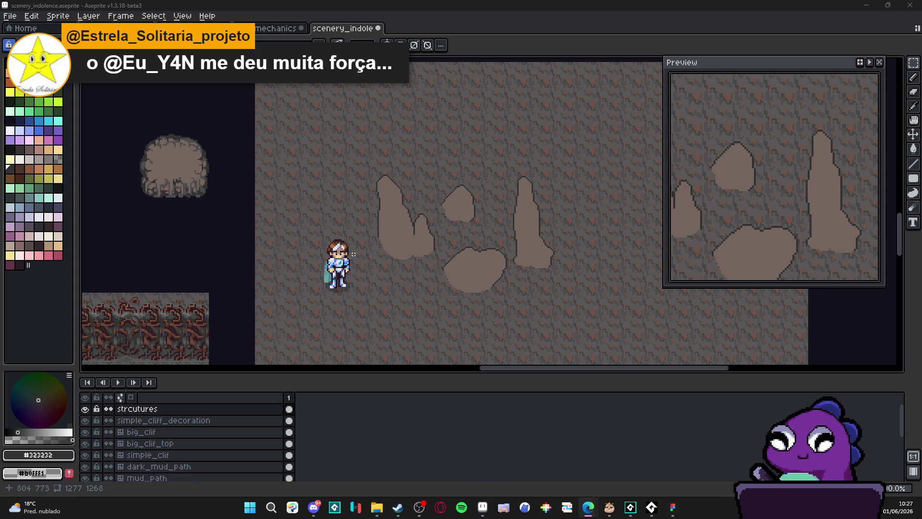
drag(392, 228, 395, 223)
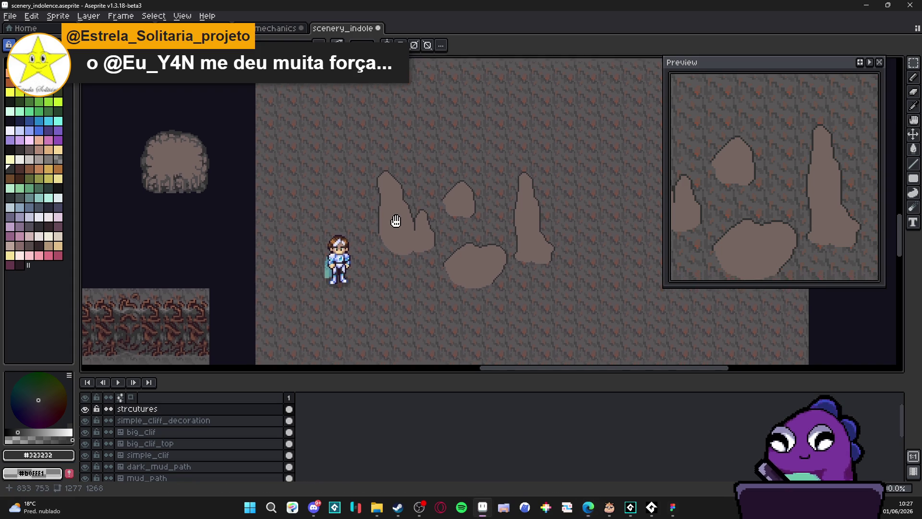
- Pick mid grey #4f4d4d and draw a dark plane line inside the left rock
scroll(407, 233, up, 1)
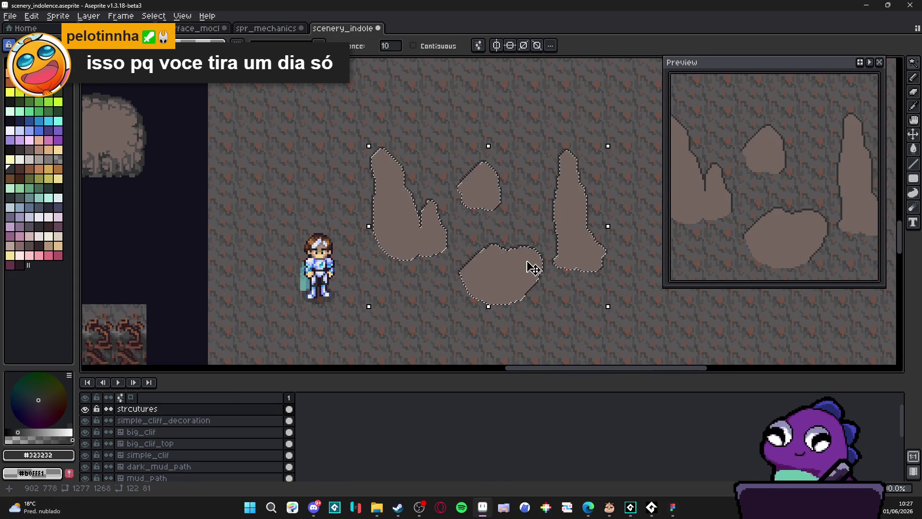
scroll(379, 196, down, 1)
scroll(170, 175, up, 2)
alt+click(182, 159)
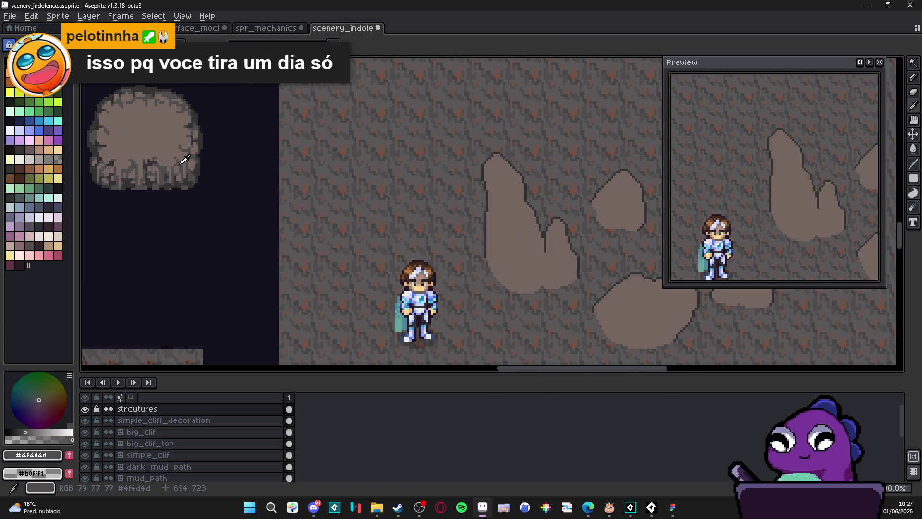
scroll(470, 189, up, 1)
scroll(470, 188, up, 1)
mouse_move(453, 147)
mouse_down()
mouse_move(478, 165)
mouse_move(482, 214)
mouse_move(518, 274)
mouse_move(523, 305)
mouse_move(562, 305)
mouse_move(604, 288)
mouse_up()
- Fill the enclosed rock area dark, add a bump stroke, then undo that stroke
key(g)
click(579, 320)
mouse_move(587, 241)
mouse_down()
mouse_move(569, 270)
mouse_move(583, 267)
mouse_up()
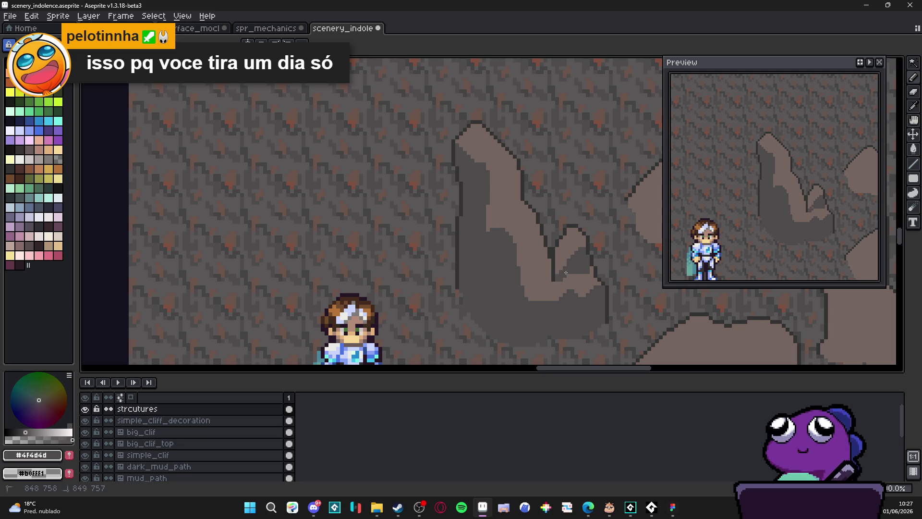
scroll(497, 241, up, 2)
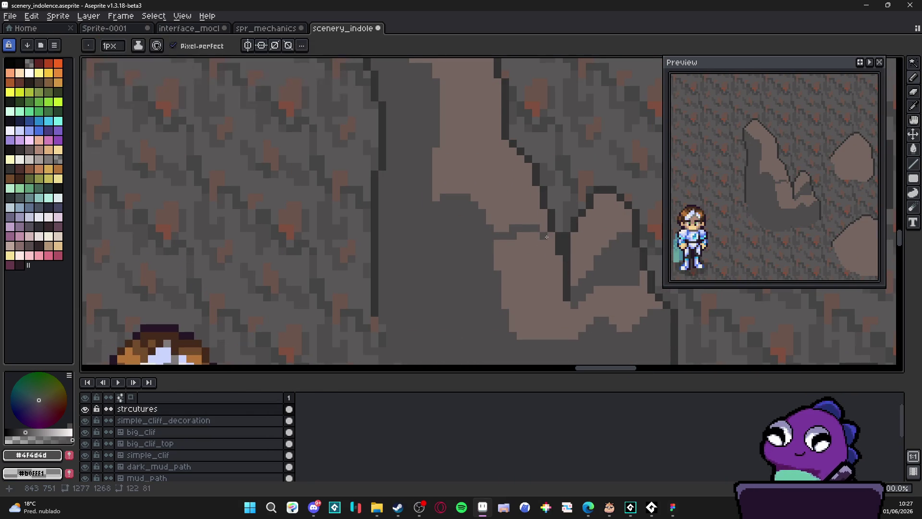
scroll(529, 247, down, 2)
scroll(529, 246, up, 2)
key(ctrl+z)
- Sample the brown rock colour #756661 from the canvas
scroll(536, 246, down, 2)
scroll(176, 180, up, 2)
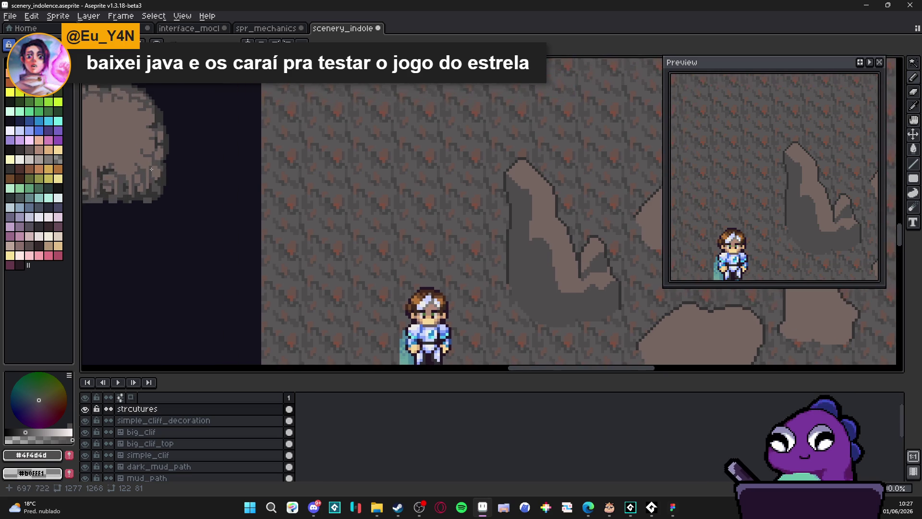
scroll(177, 180, down, 2)
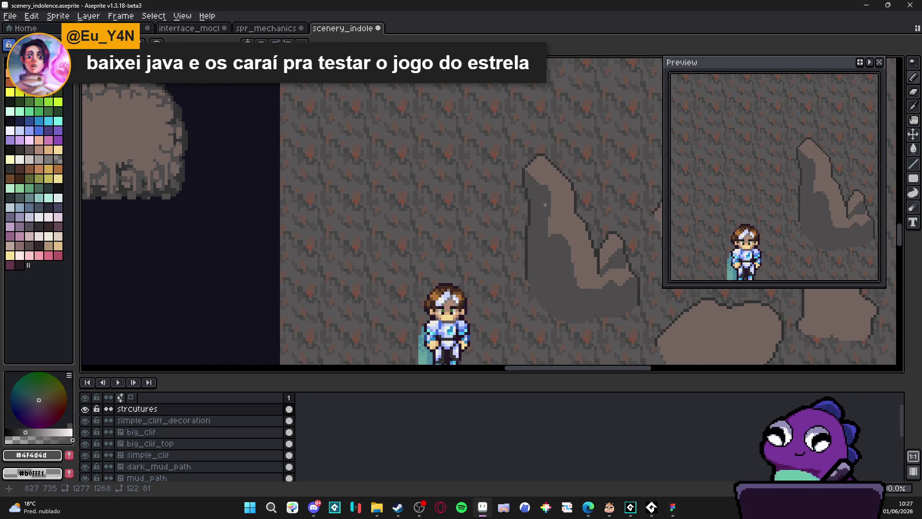
scroll(548, 223, up, 3)
scroll(548, 223, down, 2)
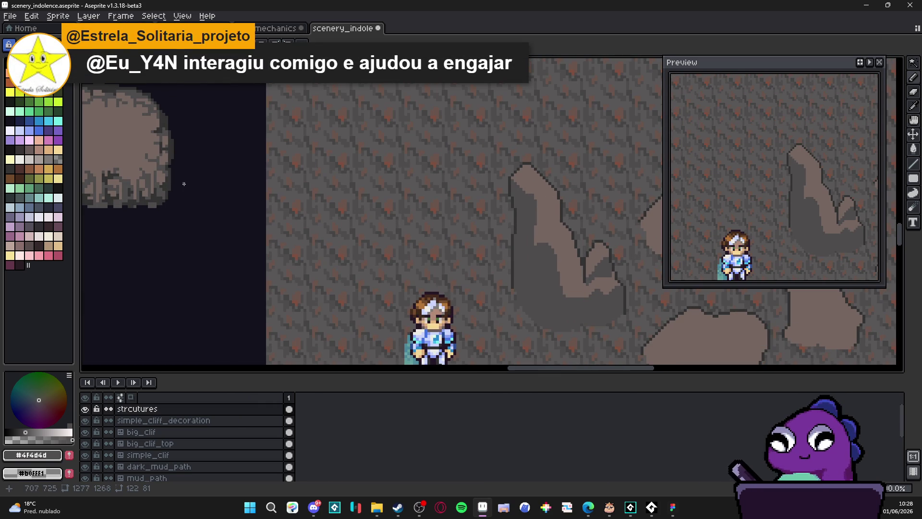
scroll(513, 260, down, 2)
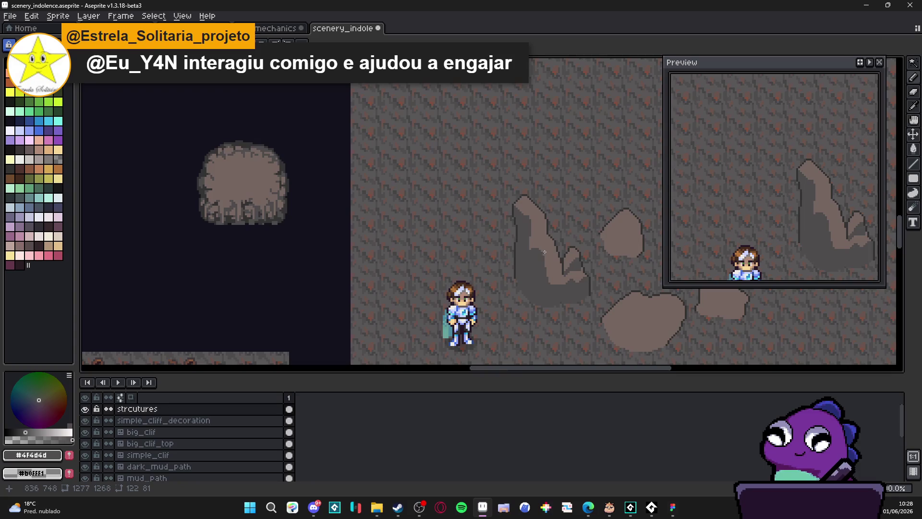
scroll(513, 260, up, 3)
alt+click(254, 204)
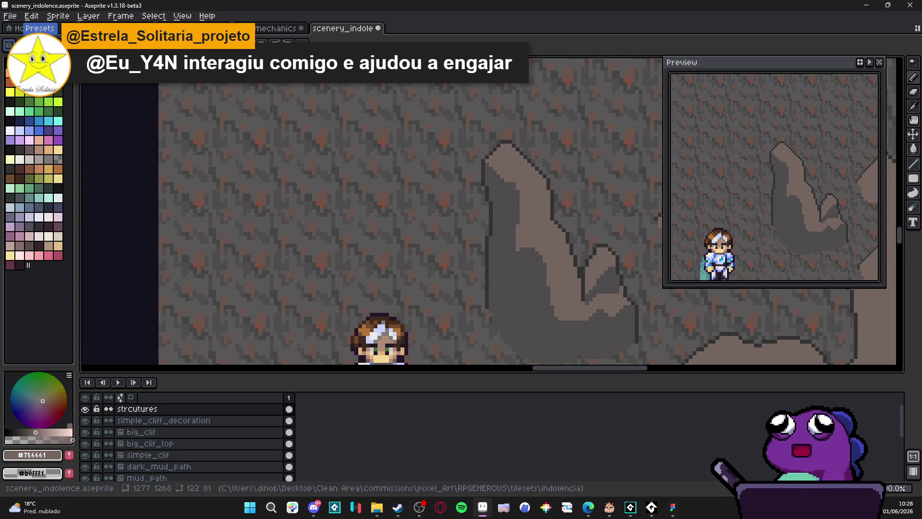
- Load the AAP-Splendor128 palette and choose a light grey for highlights
click(9, 45)
click(266, 173)
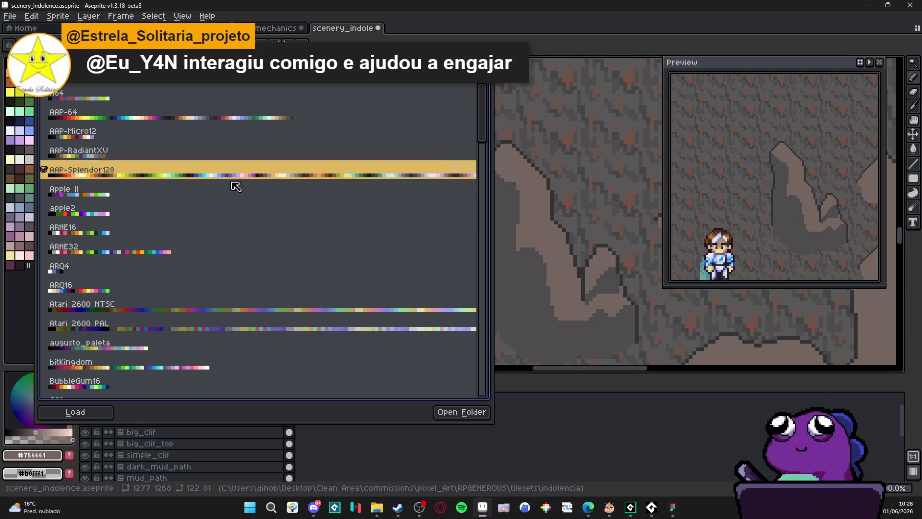
click(22, 282)
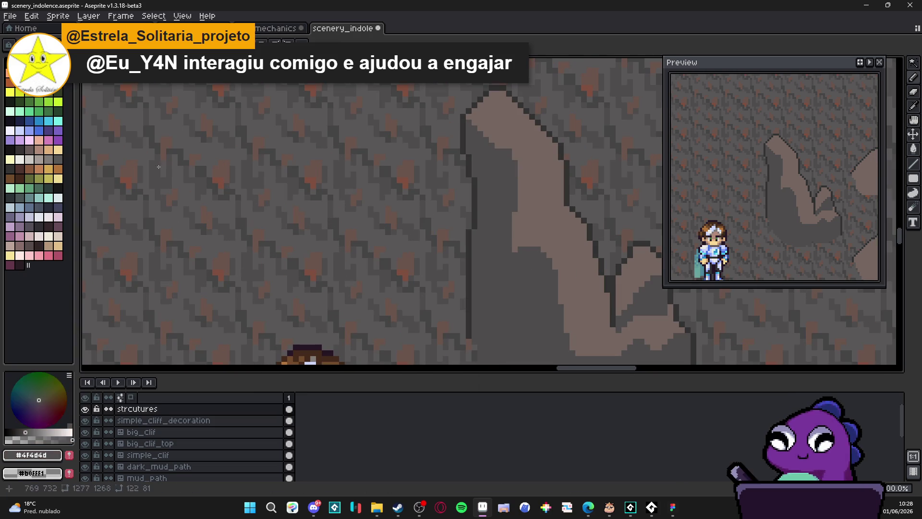
click(39, 159)
key(bracketright)
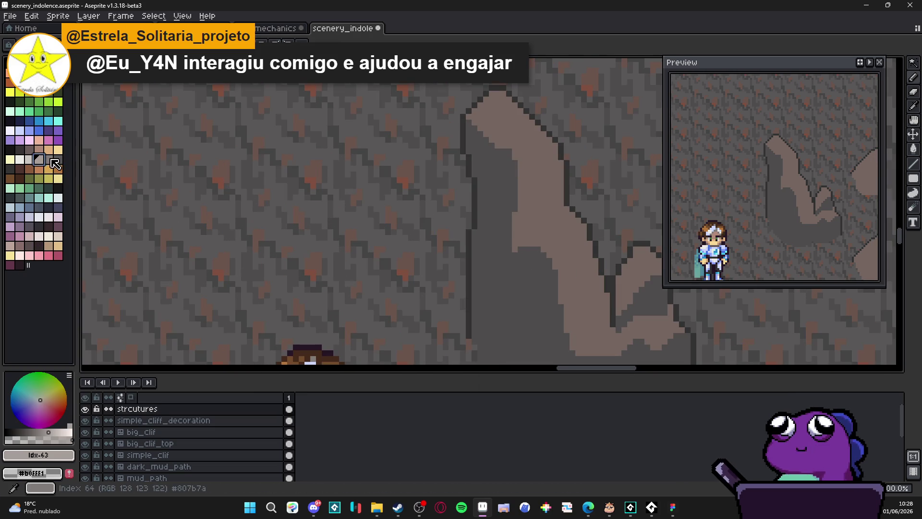
- Paint light-grey highlight strokes on the tall rock and fill its top plane
mouse_move(569, 207)
mouse_down()
mouse_move(539, 240)
mouse_move(561, 252)
mouse_move(580, 242)
mouse_move(571, 226)
mouse_move(547, 240)
mouse_up()
mouse_move(519, 154)
mouse_down()
mouse_move(557, 149)
mouse_move(523, 142)
mouse_up()
key(g)
click(509, 144)
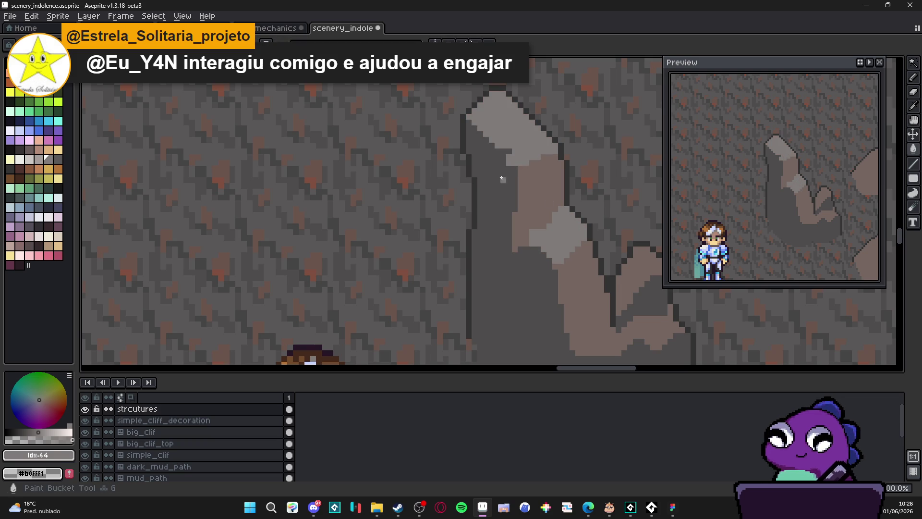
alt+click(507, 159)
key(ctrl+z)
key(ctrl+y)
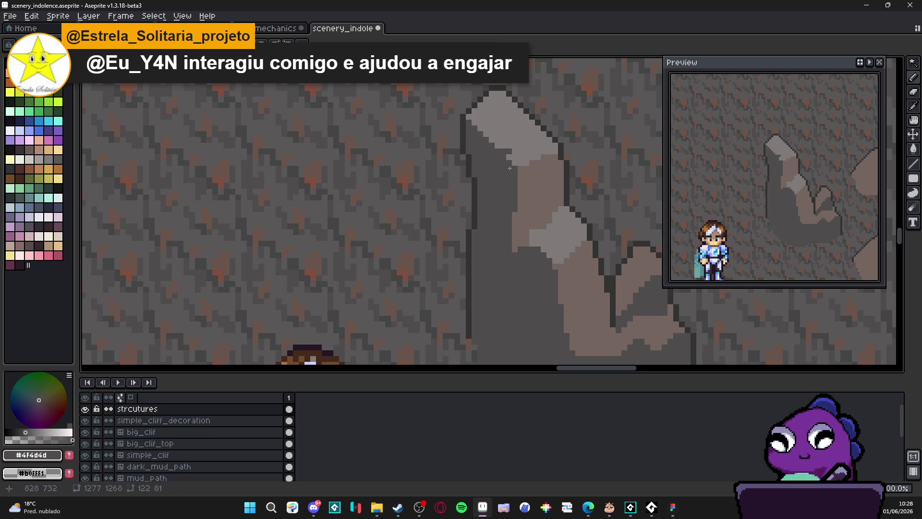
- Sample light grey #807b7a and highlight the small peak, lower rock and base
alt+click(528, 149)
scroll(538, 192, up, 1)
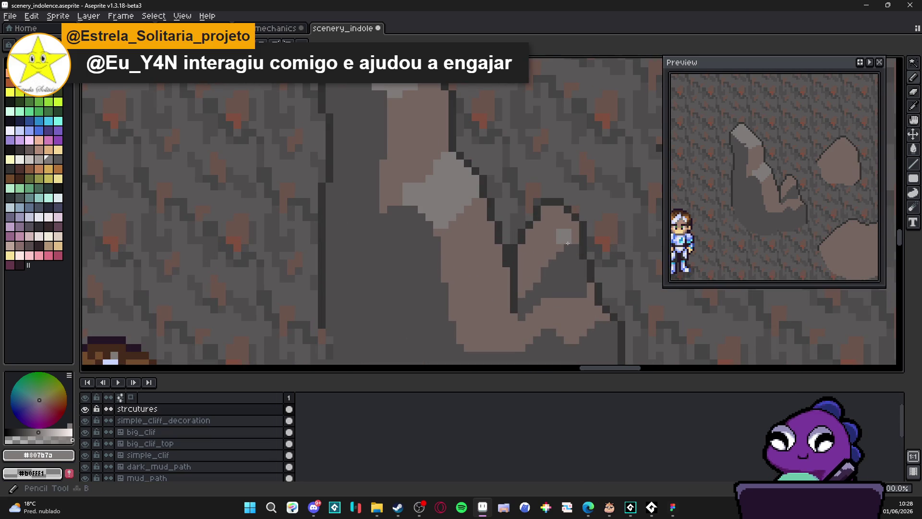
drag(551, 226, 571, 238)
mouse_move(571, 310)
mouse_down()
mouse_move(569, 336)
mouse_move(566, 304)
mouse_up()
scroll(463, 320, down, 4)
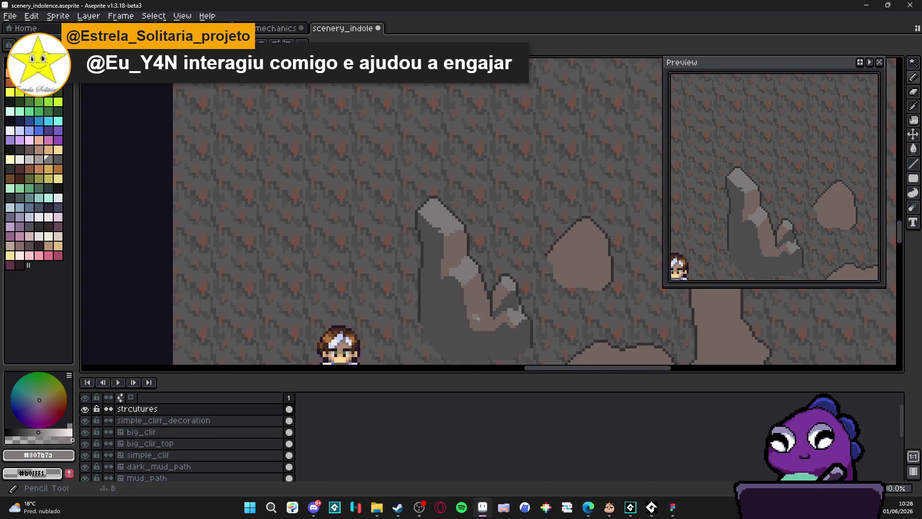
scroll(482, 301, up, 1)
mouse_move(482, 302)
mouse_down()
mouse_move(480, 283)
mouse_move(452, 298)
mouse_move(468, 307)
mouse_up()
- Draw and fill a brown chunk at the rock's lower left, edging it in #323232
key(g)
scroll(476, 307, down, 4)
scroll(446, 298, up, 4)
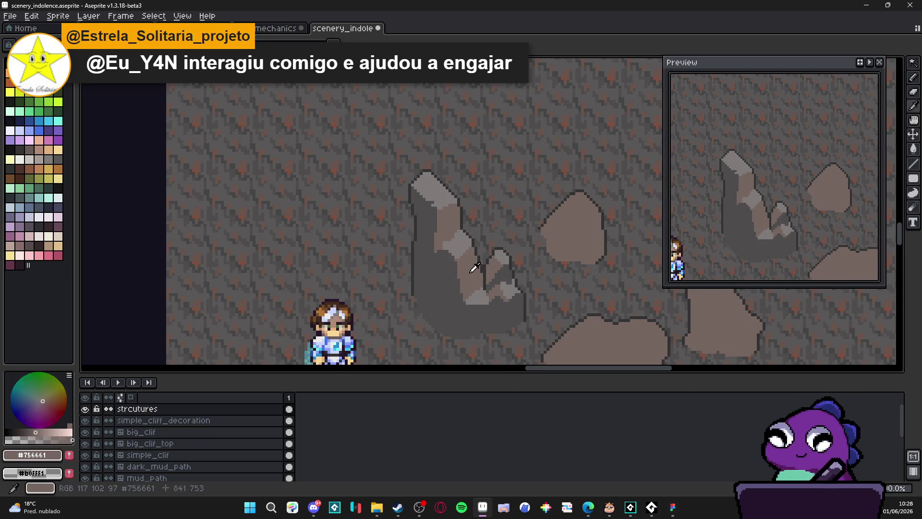
scroll(439, 305, up, 1)
mouse_move(429, 286)
mouse_down()
mouse_move(415, 261)
mouse_move(454, 322)
mouse_move(412, 284)
mouse_up()
click(412, 284)
scroll(432, 288, down, 2)
scroll(455, 284, up, 2)
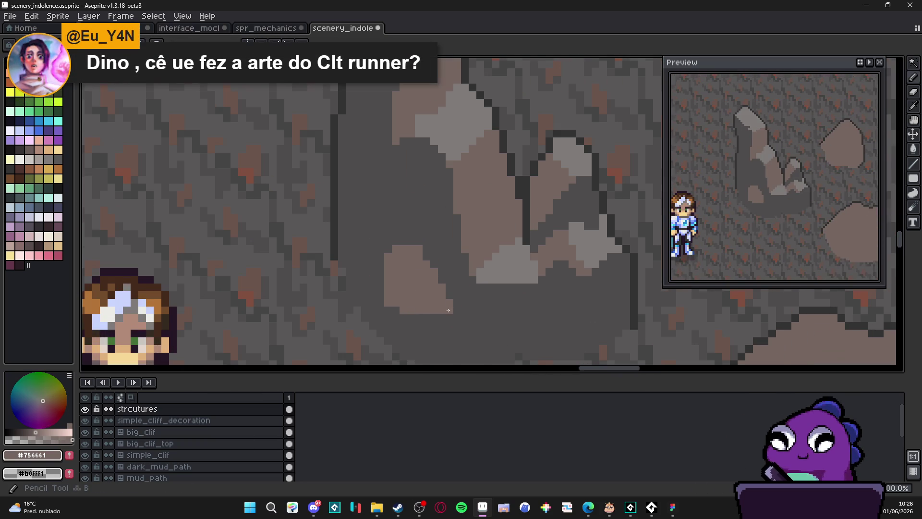
scroll(455, 283, up, 2)
alt+click(336, 221)
drag(416, 214, 390, 332)
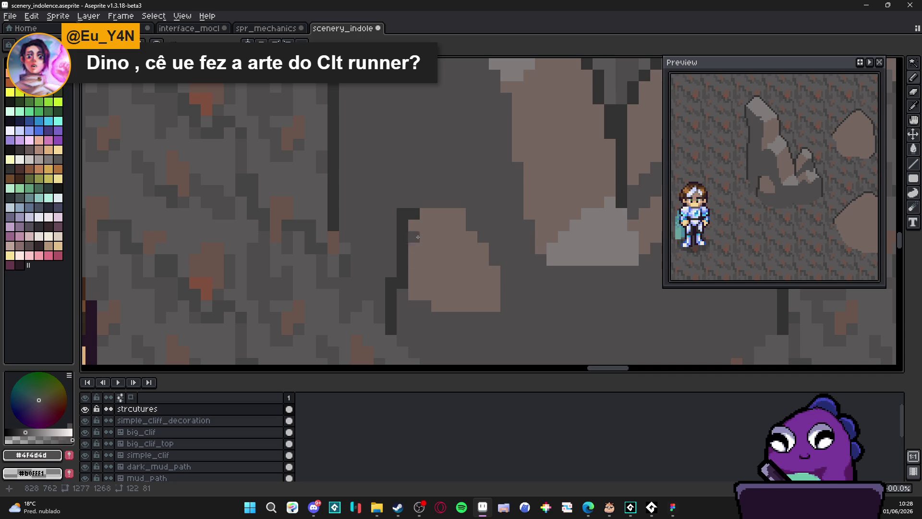
- Trace a dark outline down the brown chunk's right edge, undoing one stray pixel
click(462, 272)
key(ctrl+z)
drag(507, 294, 519, 345)
scroll(518, 346, down, 3)
drag(500, 262, 499, 295)
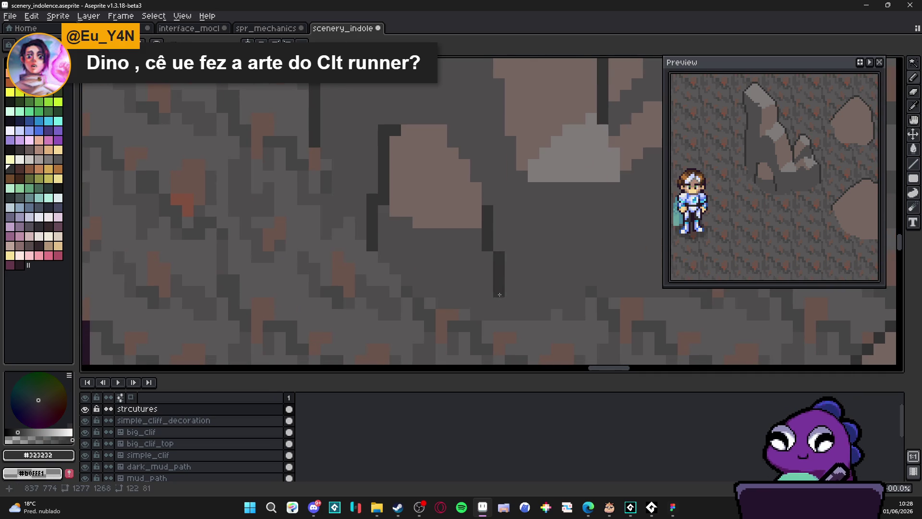
- Sample the rock's light grey #807b7a, then switch to the dark outline grey #323232
alt+click(583, 154)
scroll(441, 187, down, 3)
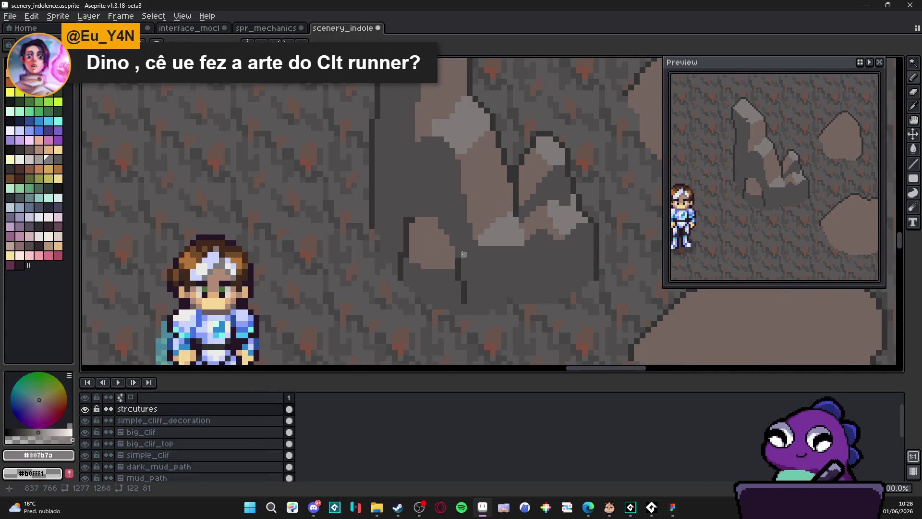
scroll(432, 264, down, 2)
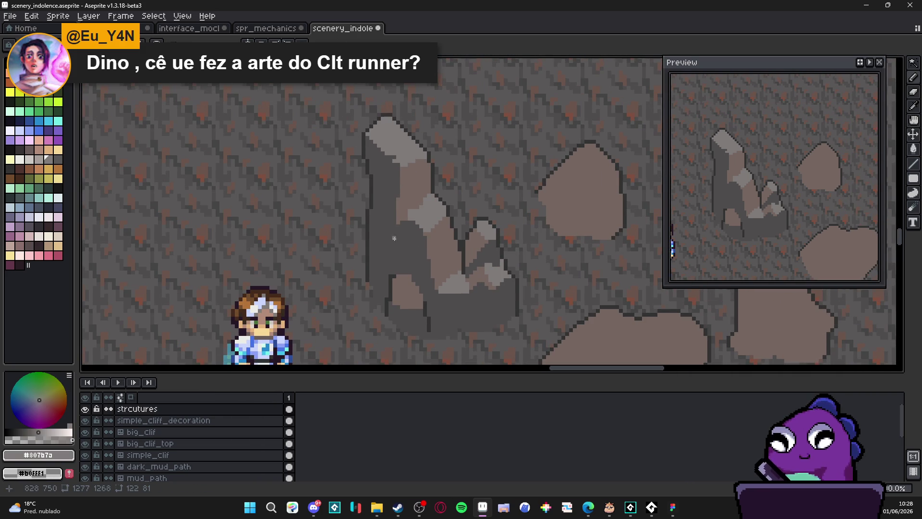
scroll(389, 241, down, 1)
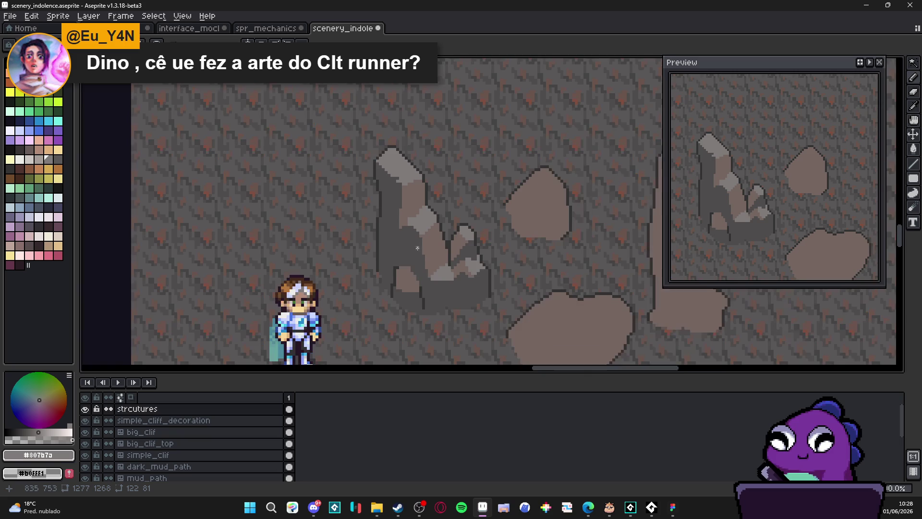
scroll(385, 243, up, 4)
alt+click(427, 235)
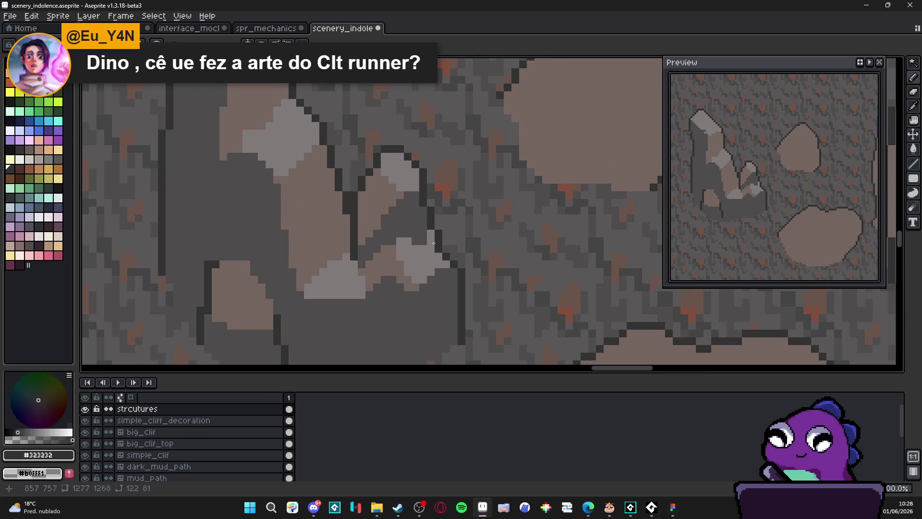
scroll(413, 239, down, 1)
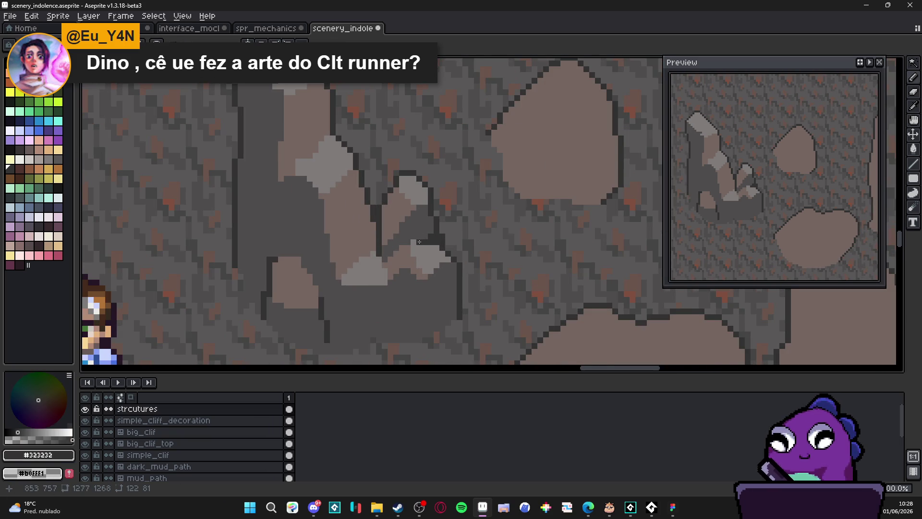
scroll(418, 241, down, 2)
scroll(403, 248, up, 4)
- Draw dark #323232 outline pixels between the tall rock's planes, extending left and downward
drag(404, 240, 422, 228)
click(382, 240)
drag(370, 240, 366, 249)
click(369, 229)
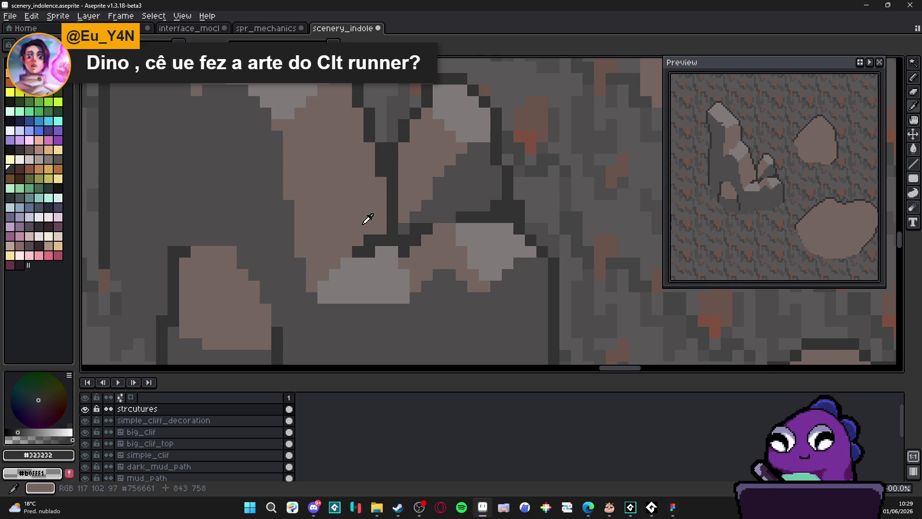
- Sample the rock's brown #756661 and dark grey #4f4d4d, then zoom out to review
alt+click(416, 254)
scroll(408, 239, down, 2)
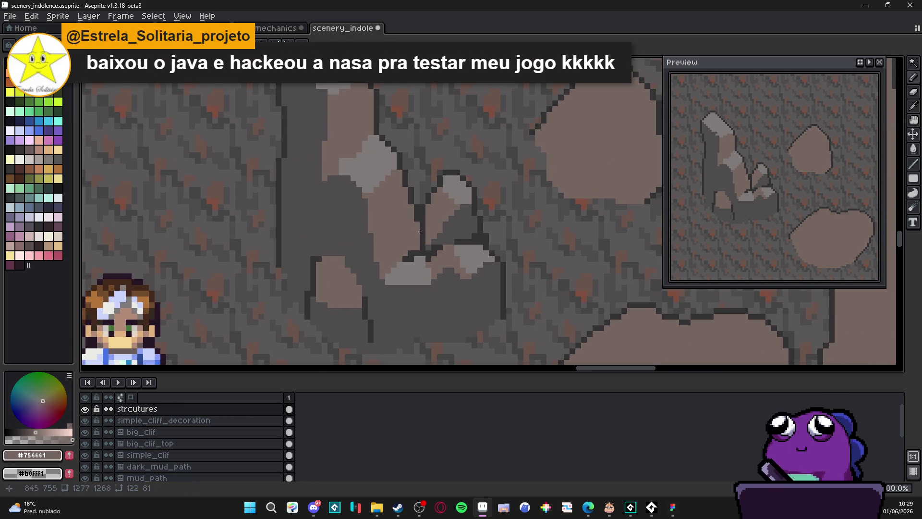
scroll(408, 239, up, 3)
alt+click(493, 232)
scroll(371, 185, down, 2)
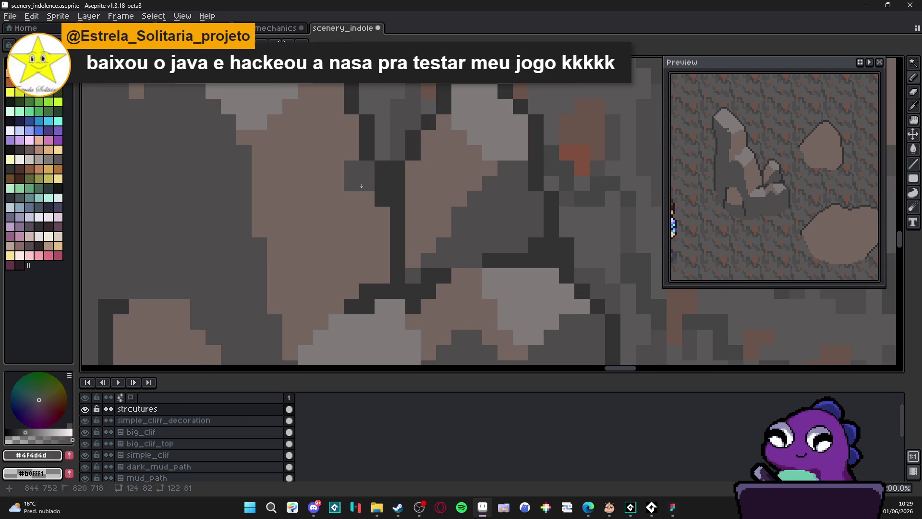
scroll(371, 185, down, 5)
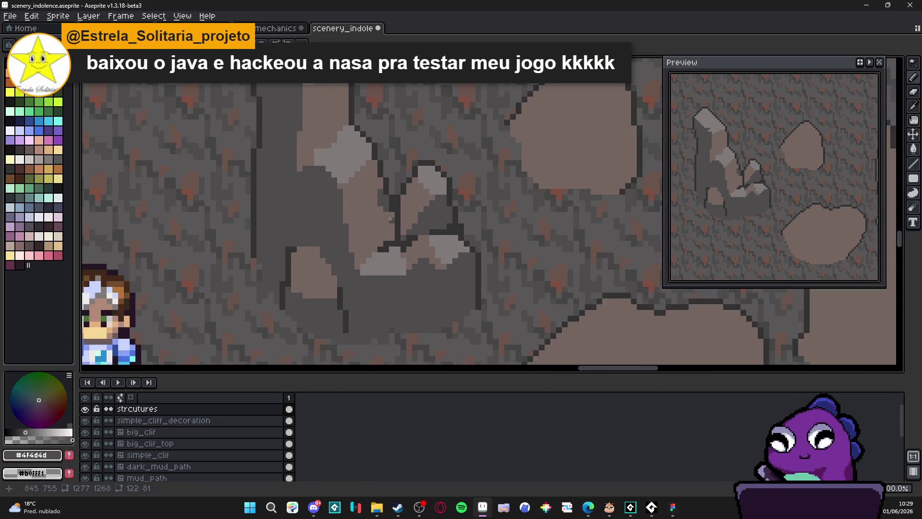
scroll(428, 206, down, 1)
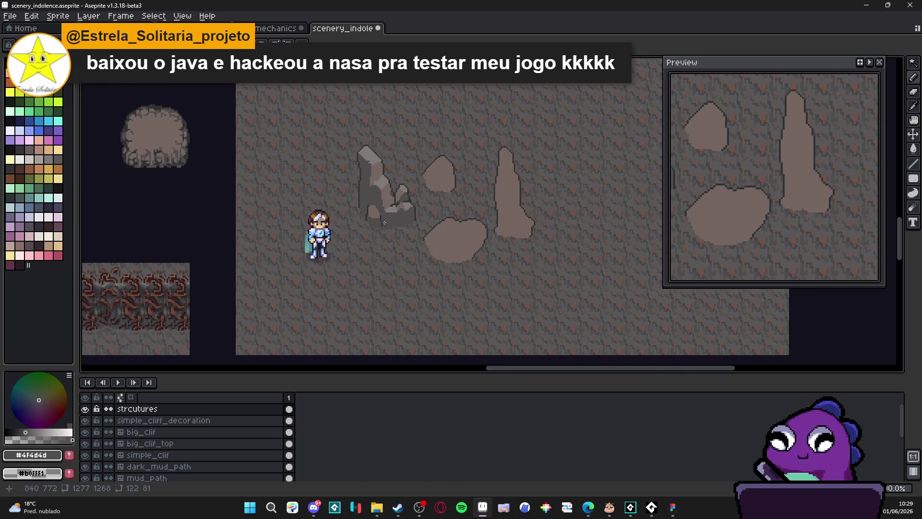
scroll(350, 161, up, 3)
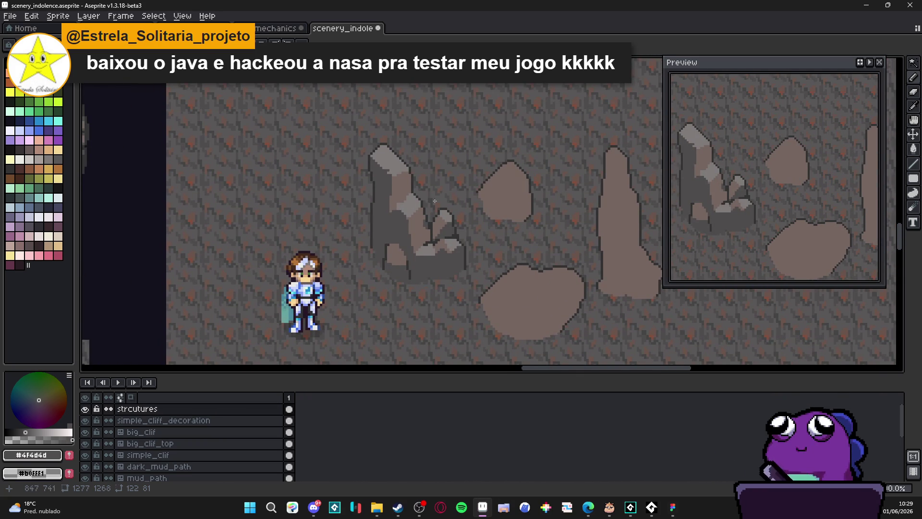
scroll(446, 214, down, 1)
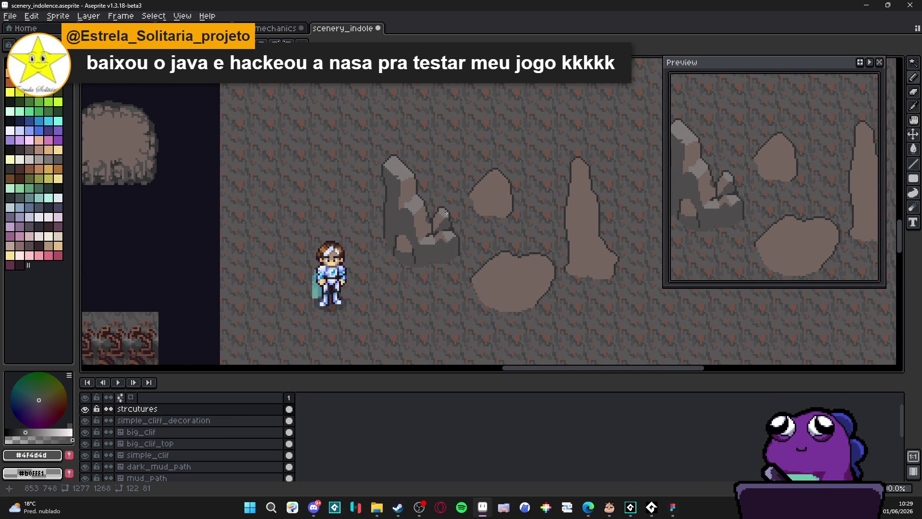